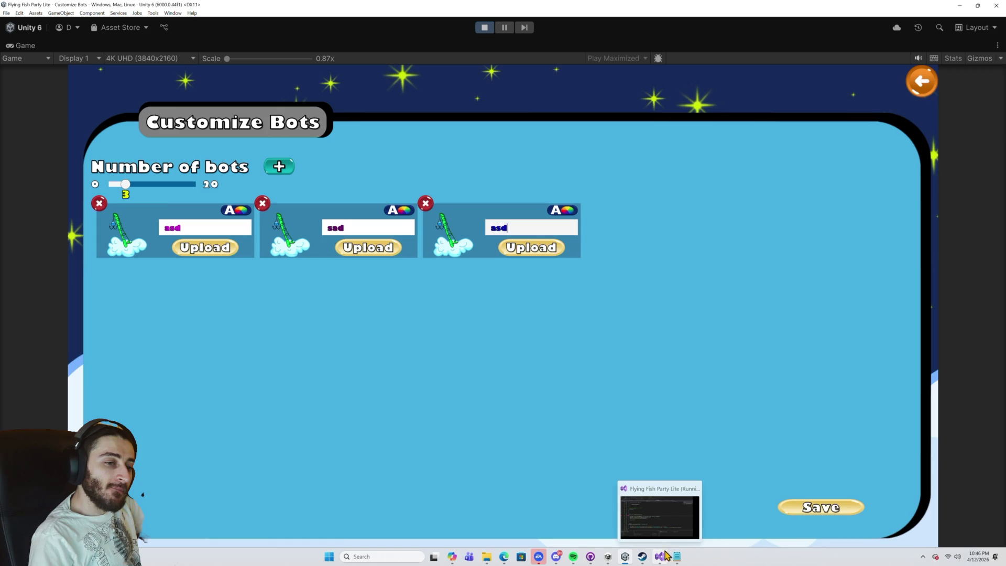
# Bring up LoadBotToScreen in BotCustomization.cs in Visual Studio, then switch to Copilot's suggested fix.
pyautogui.click(662, 557)
pyautogui.scroll(-2, 530, 448)
pyautogui.scroll(-1, 531, 449)
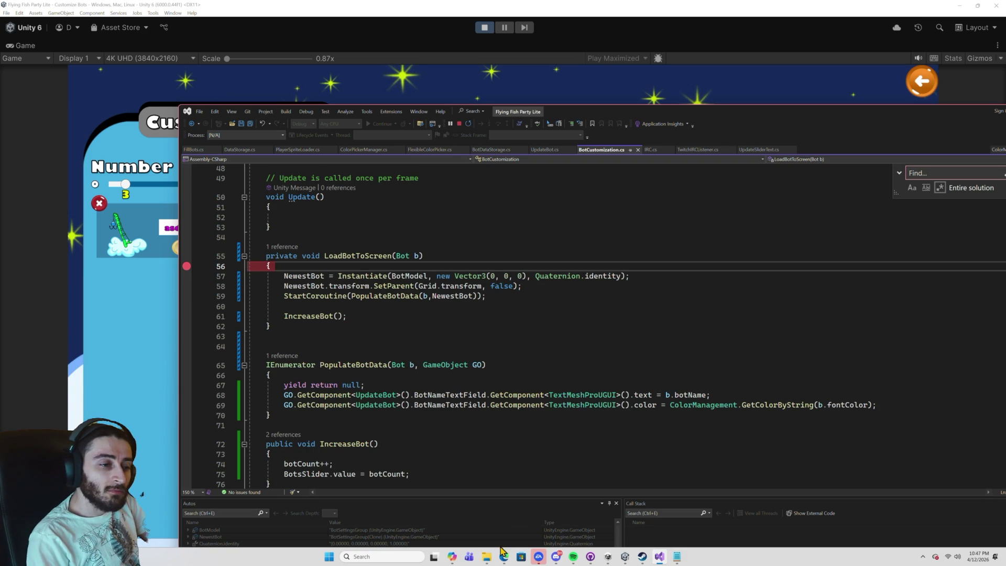
pyautogui.click(452, 557)
# Scroll Copilot's reply to its 'Most likely fix' section about using TMP_InputField.
pyautogui.scroll(-5, 551, 320)
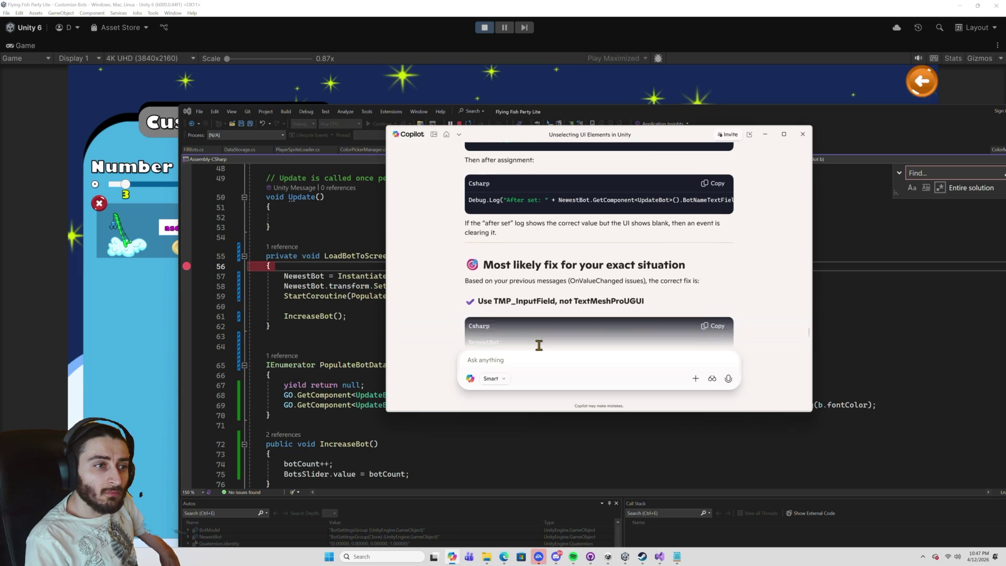
# Copy Copilot's two Debug.Log lines into LoadBotToScreen right after the SetParent line.
pyautogui.scroll(1, 539, 345)
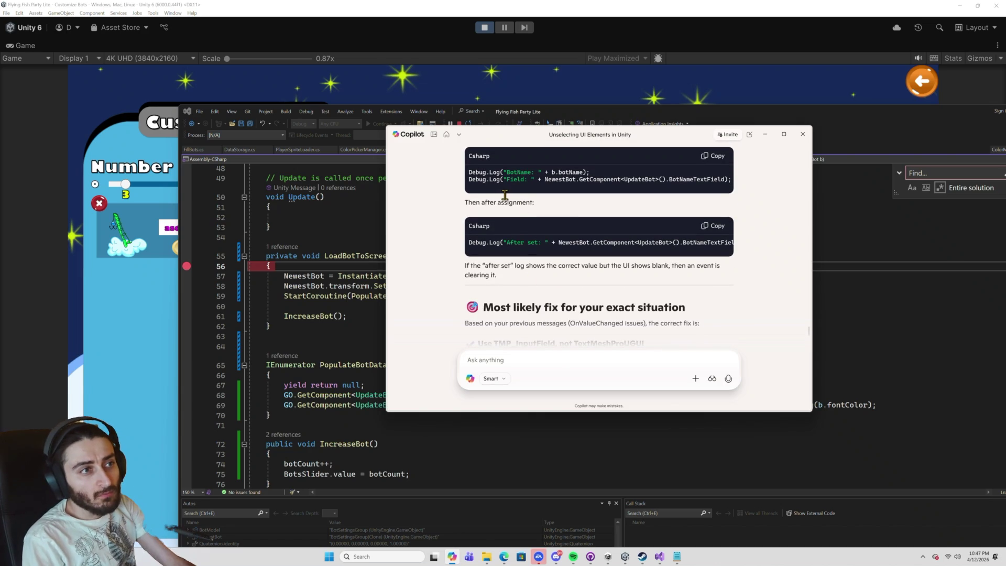
pyautogui.scroll(1, 545, 176)
pyautogui.moveTo(469, 215); pyautogui.dragTo(741, 223)
pyautogui.hotkey('ctrl', 'c')
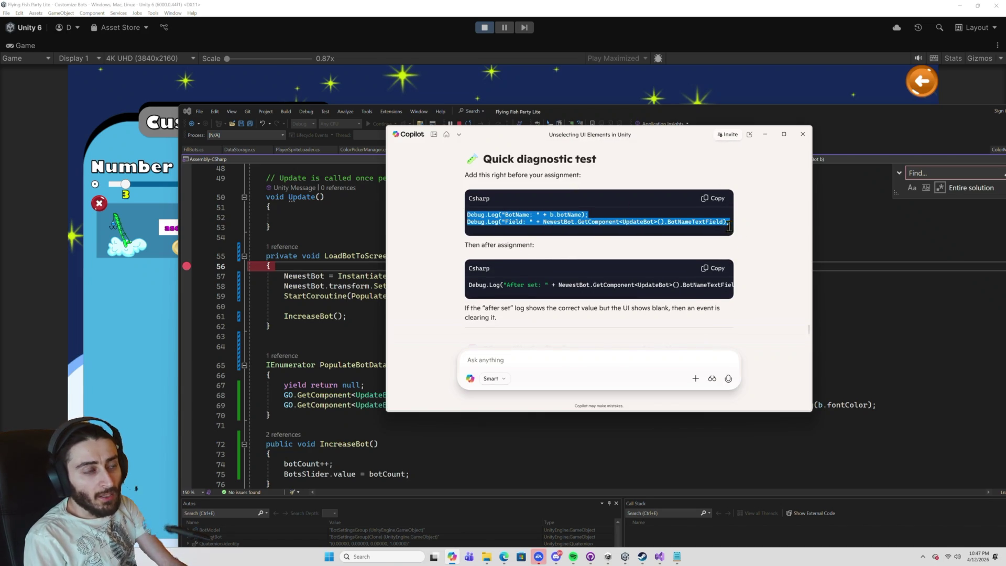
pyautogui.click(301, 304)
pyautogui.click(524, 286)
pyautogui.press('Return')
pyautogui.hotkey('ctrl', 'v')
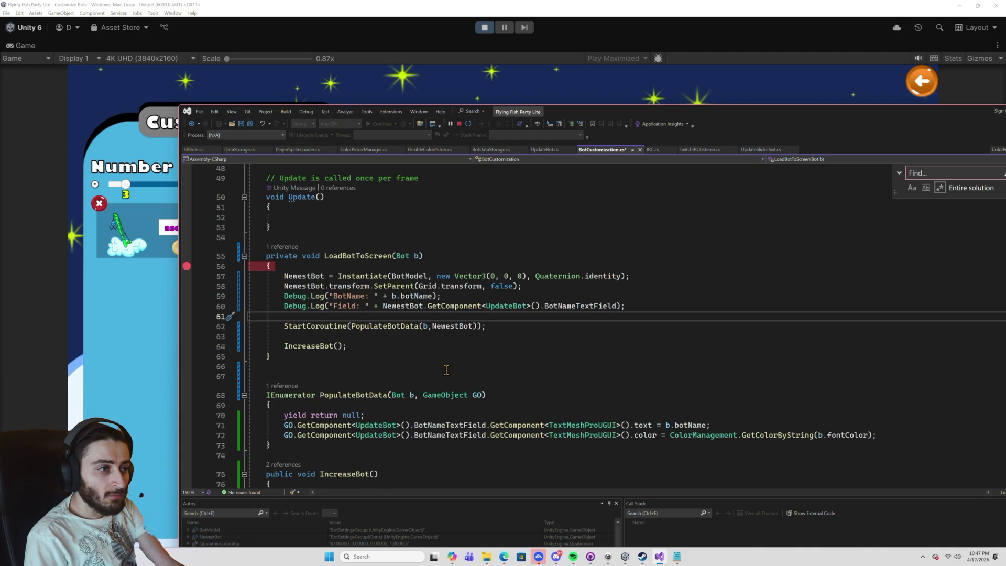
# Paste the 'After set' log line after the color assignment and save BotCustomization.cs.
pyautogui.hotkey('alt', 'Tab')
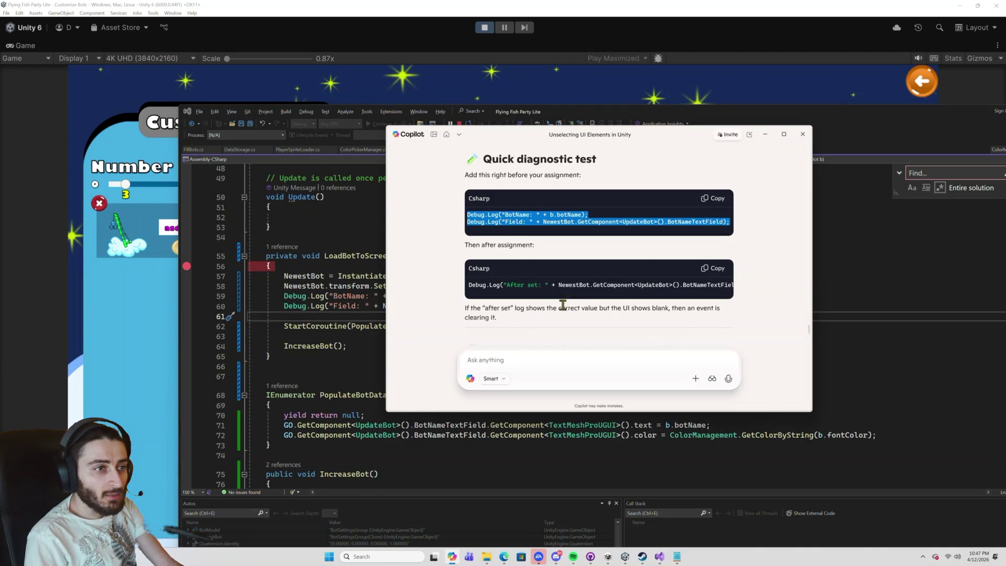
pyautogui.click(562, 286)
pyautogui.tripleClick(496, 289)
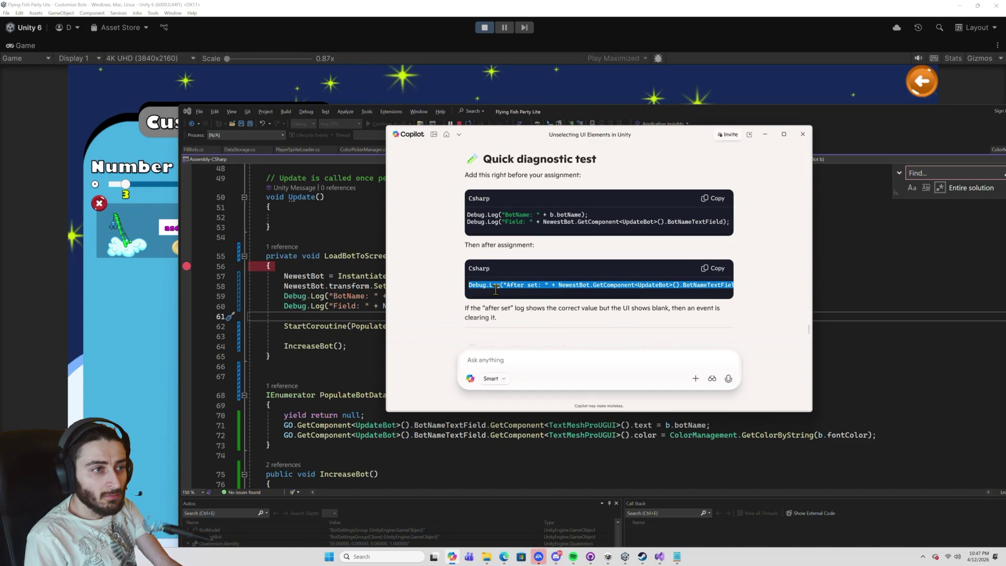
pyautogui.click(889, 436)
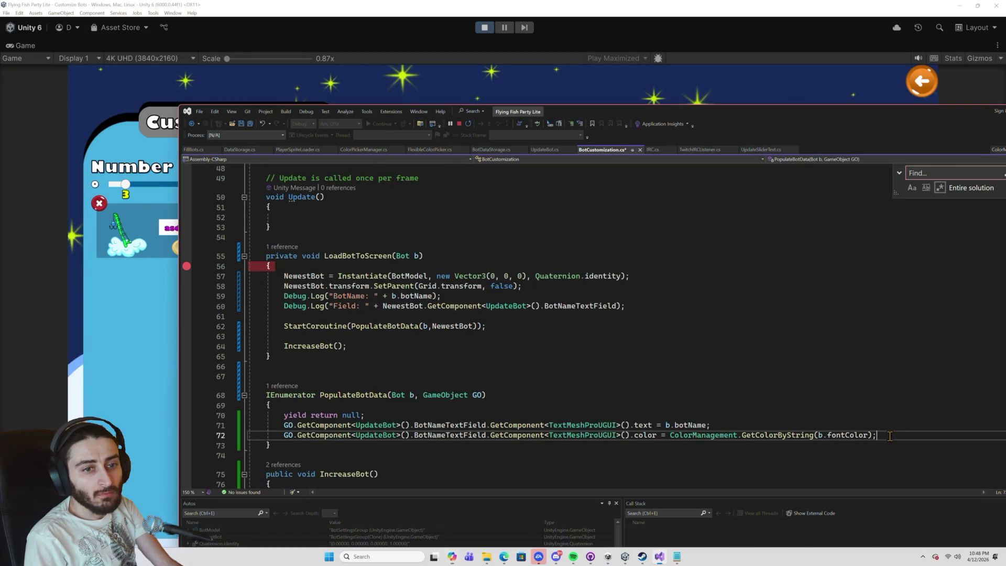
pyautogui.press('Return')
pyautogui.write('Debug.Log("After set: " + NewestBot.GetComponent<UpdateBot>().BotNameTextField.GetComponent<TMP_InputField>().text);')
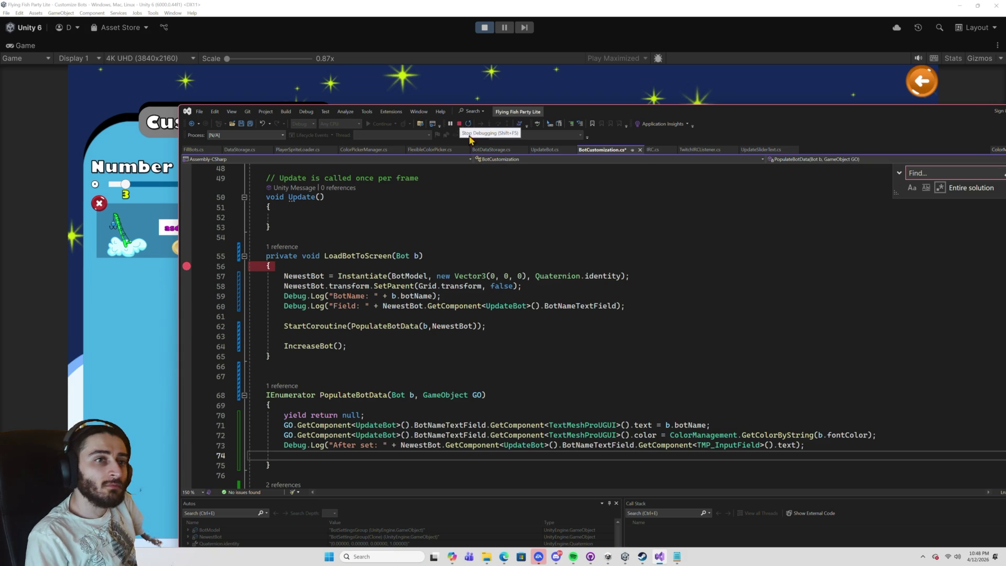
pyautogui.hotkey('ctrl', 's')
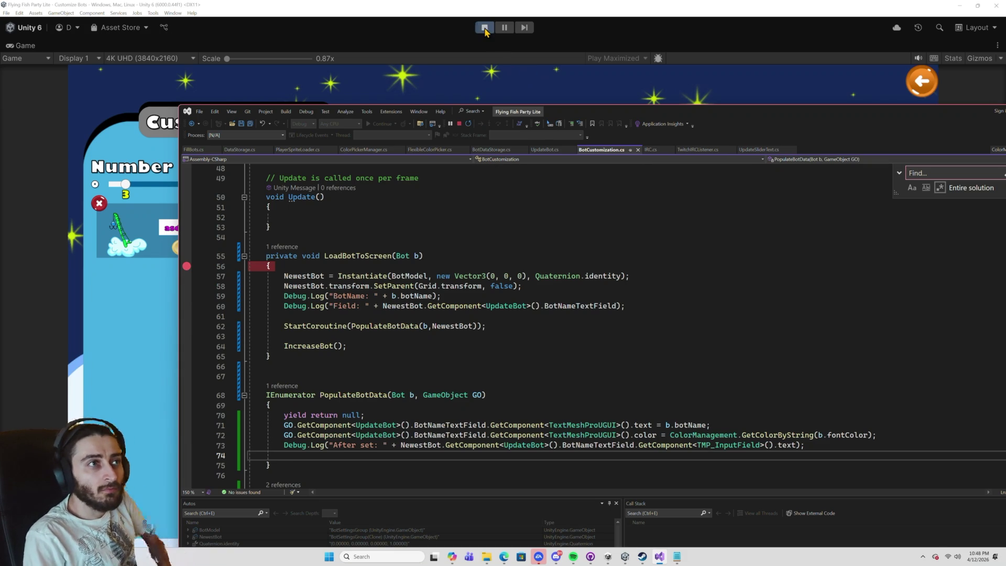
# Restart Play mode and continue past each Visual Studio breakpoint until the three bots load.
pyautogui.click(484, 29)
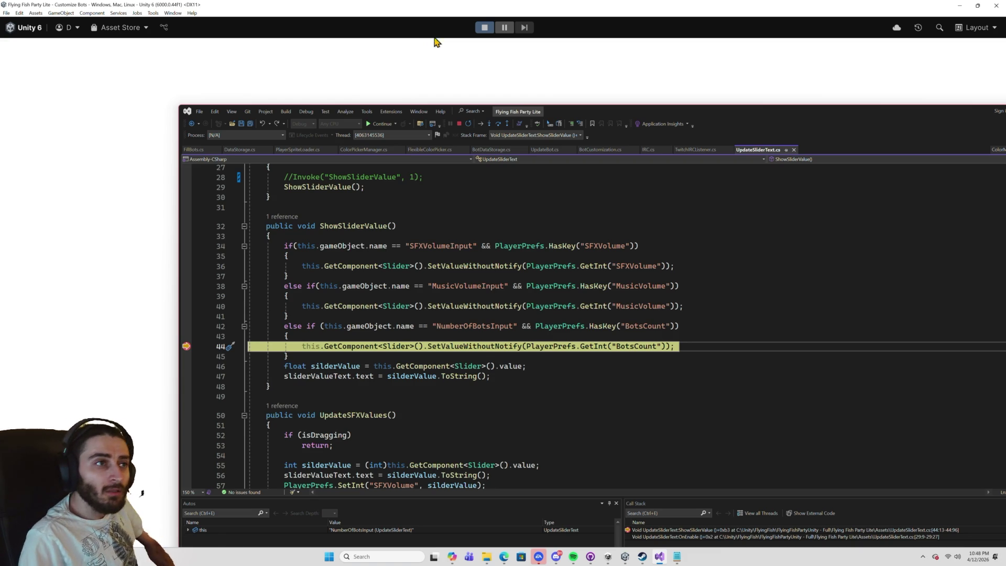
pyautogui.click(381, 123)
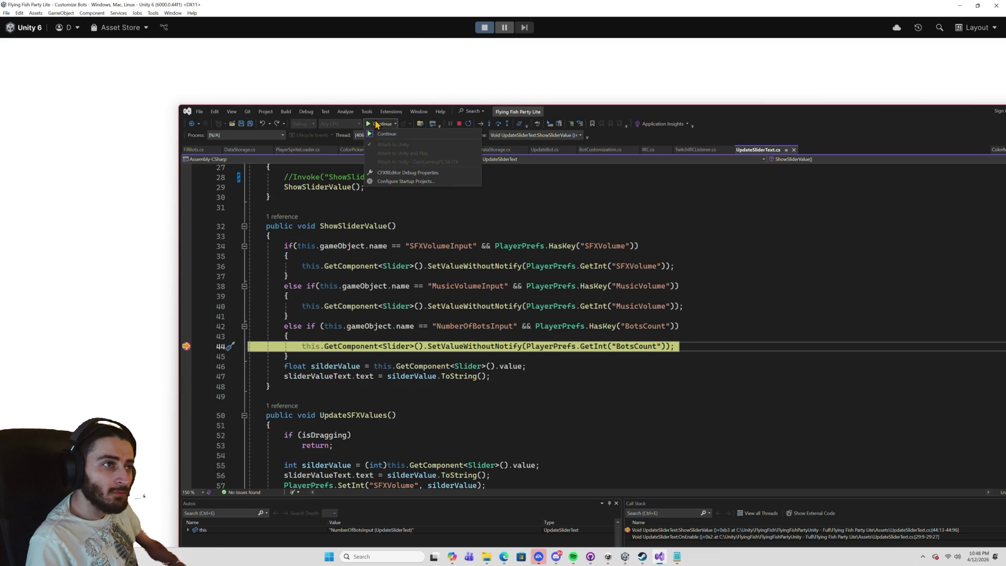
pyautogui.click(688, 113)
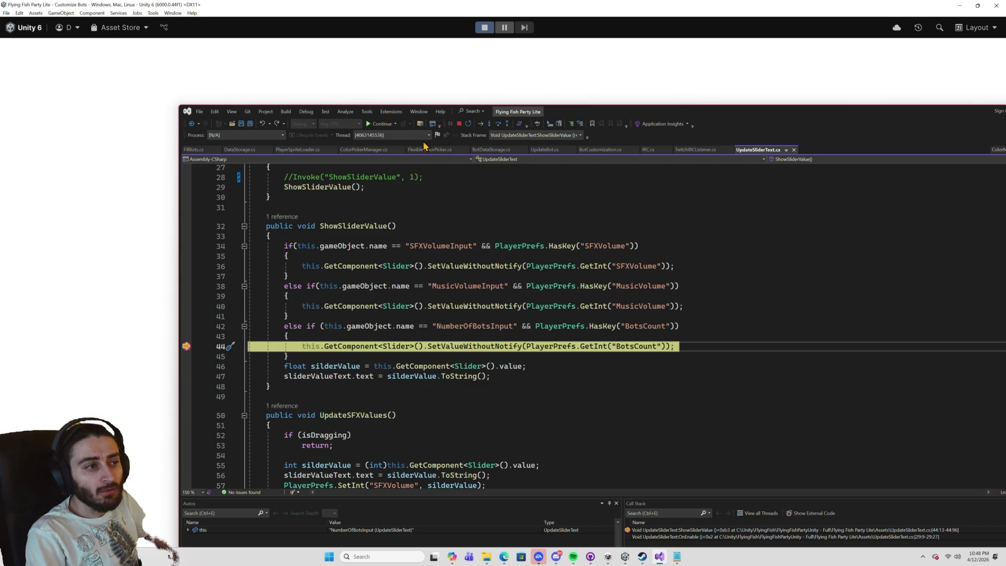
pyautogui.click(378, 125)
pyautogui.click(378, 125)
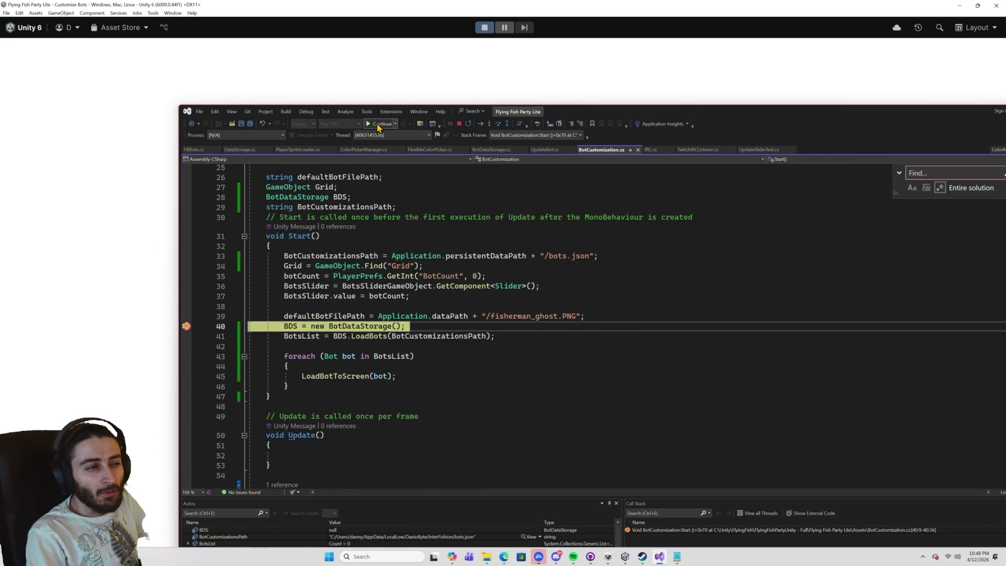
pyautogui.click(378, 125)
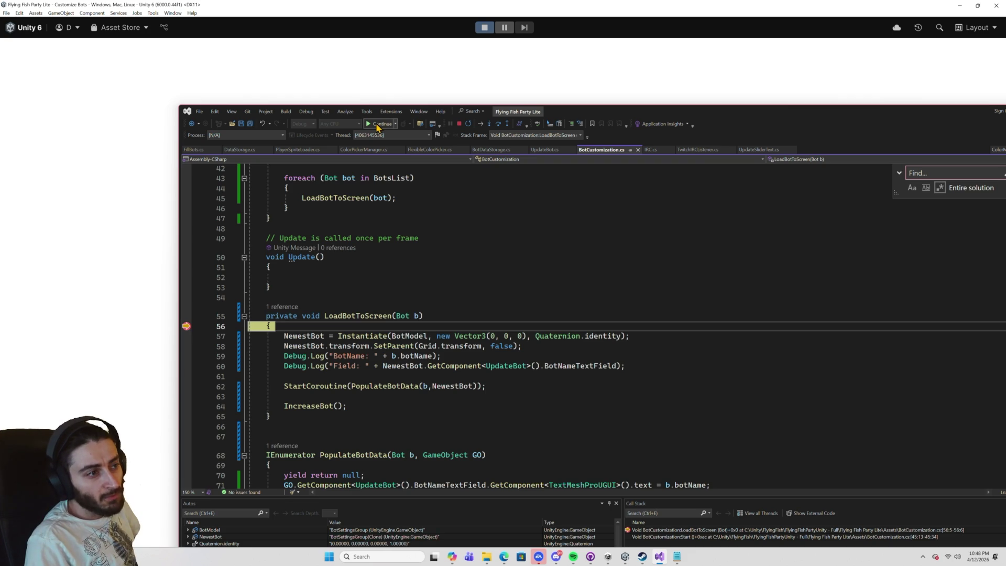
pyautogui.click(377, 124)
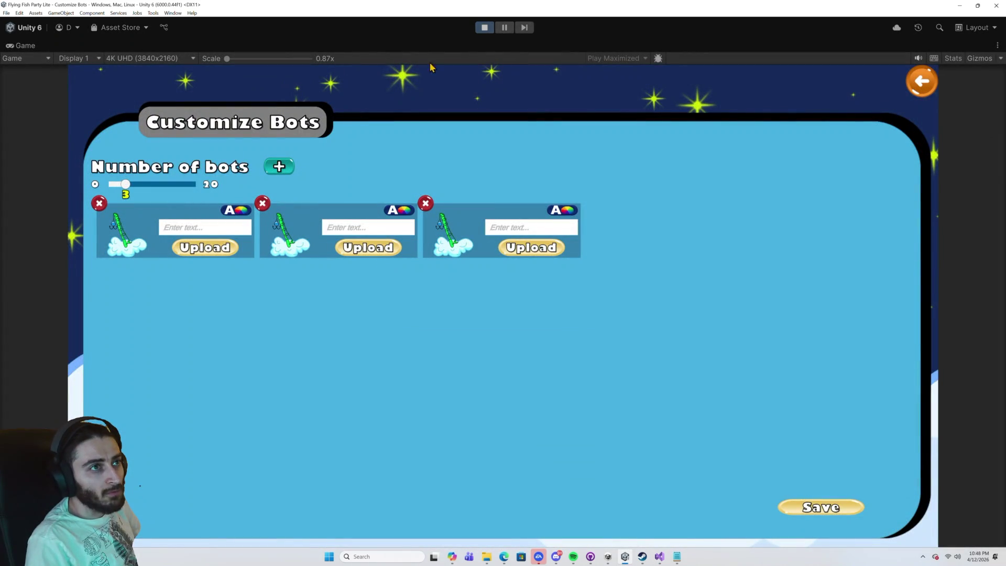
pyautogui.click(504, 28)
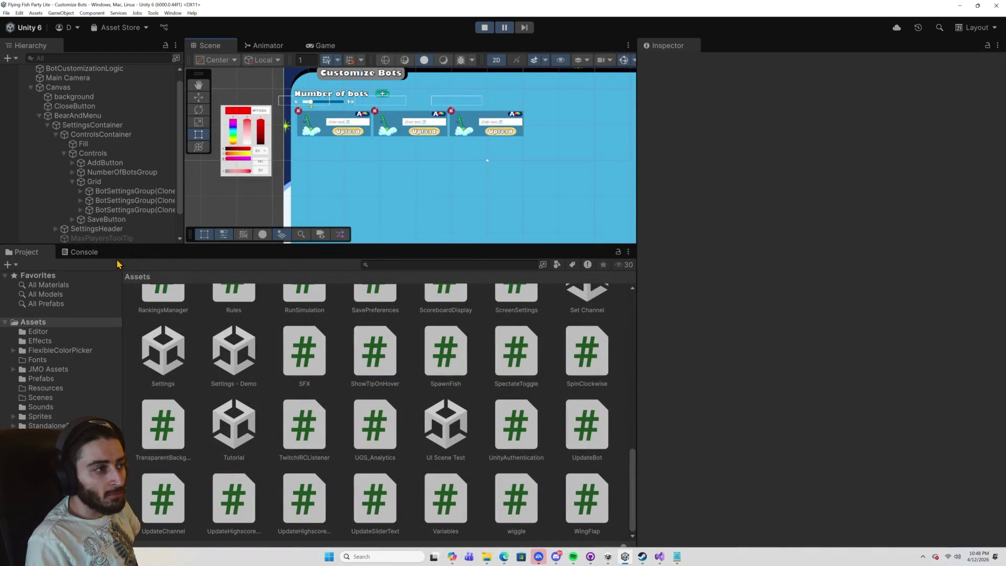
# Show the Console and select the first BotName log entry to view its stack trace.
pyautogui.click(82, 253)
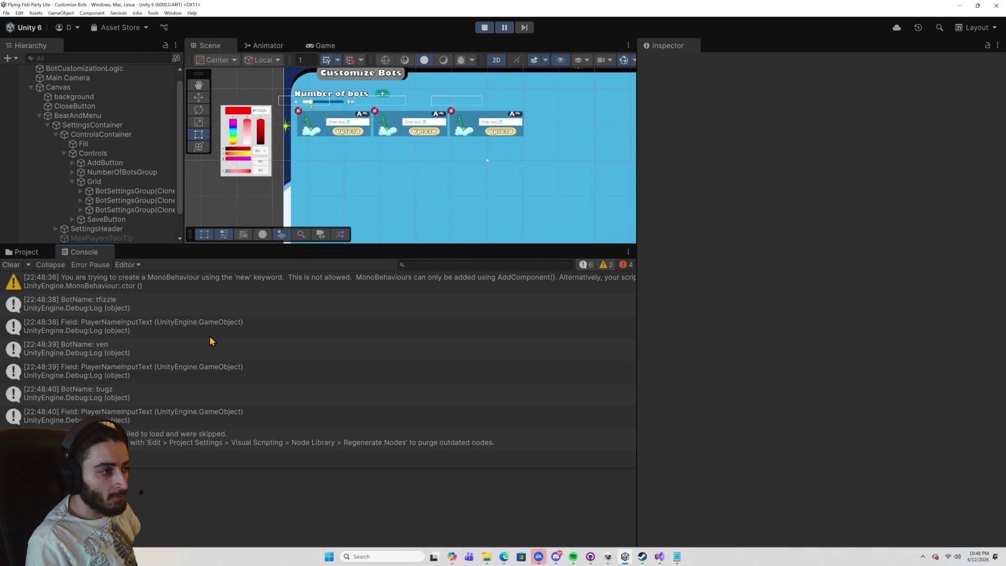
pyautogui.click(172, 311)
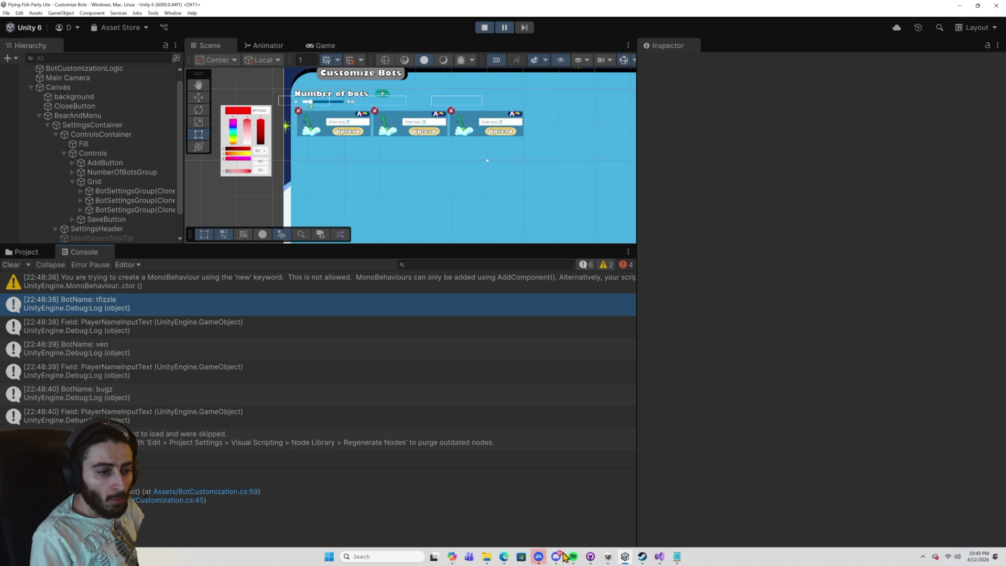
# Review LoadBotToScreen in BotCustomization.cs, check the Console's Field log entry, then return to Visual Studio.
pyautogui.moveTo(660, 557)
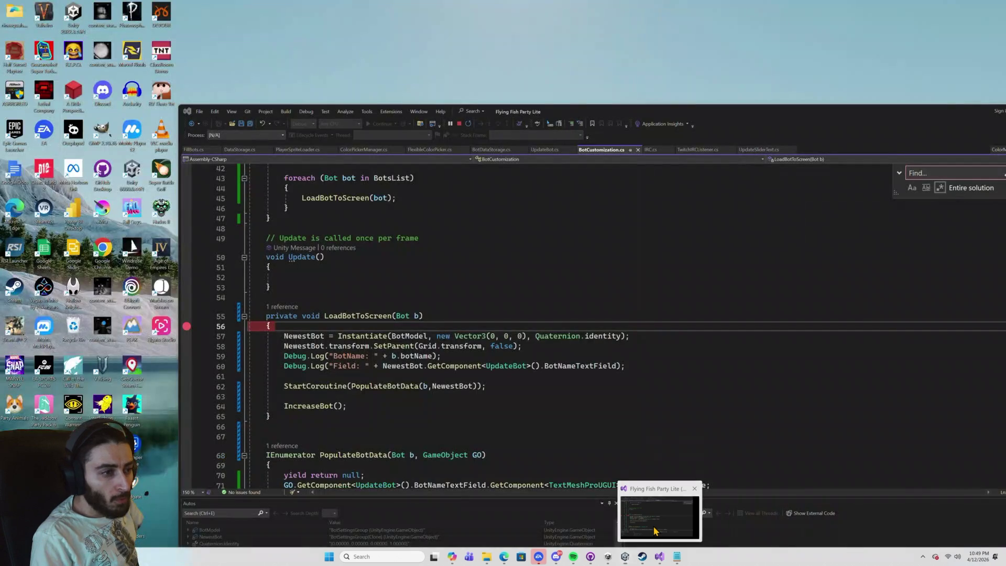
pyautogui.click(656, 529)
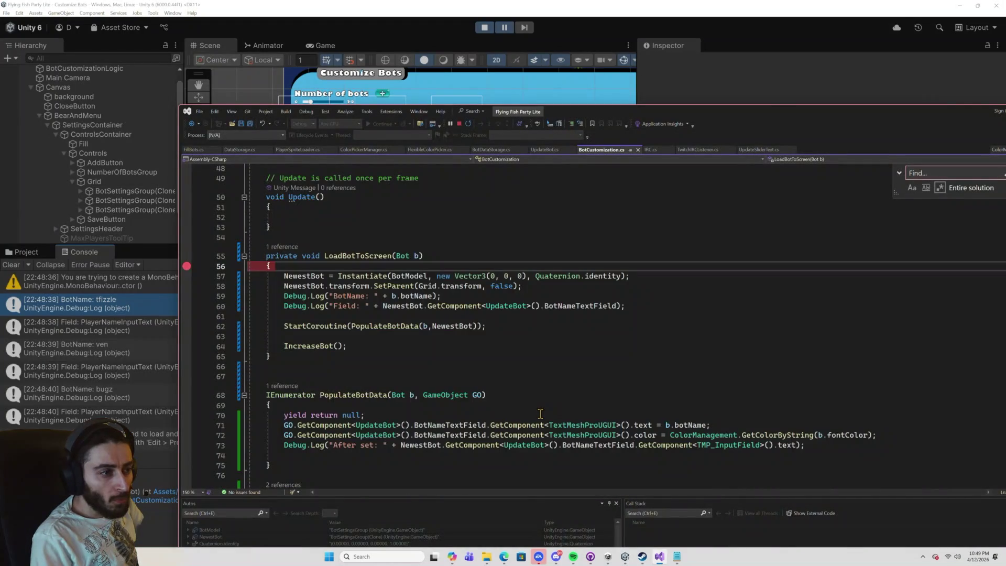
pyautogui.scroll(-2, 541, 414)
pyautogui.scroll(4, 541, 414)
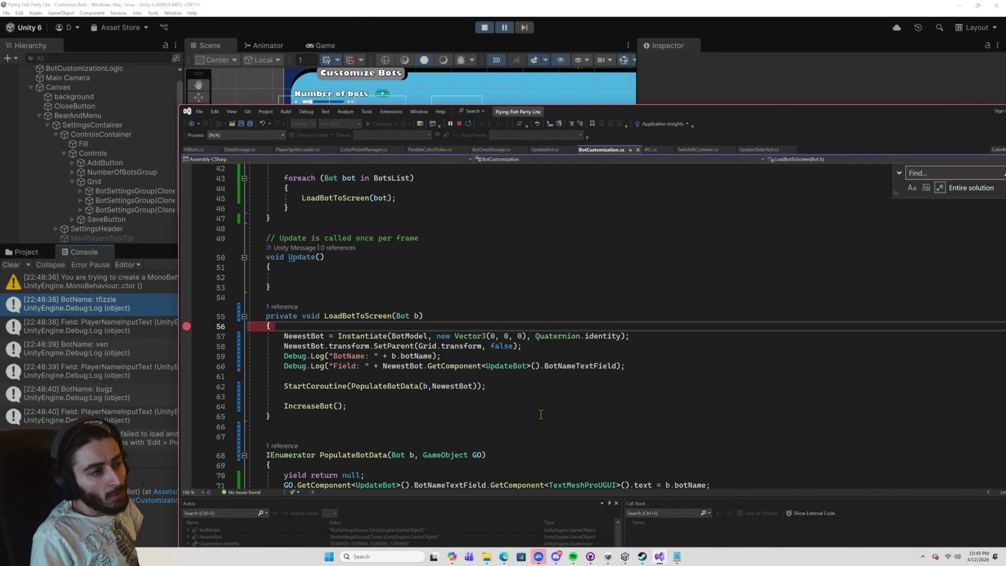
pyautogui.scroll(-4, 541, 415)
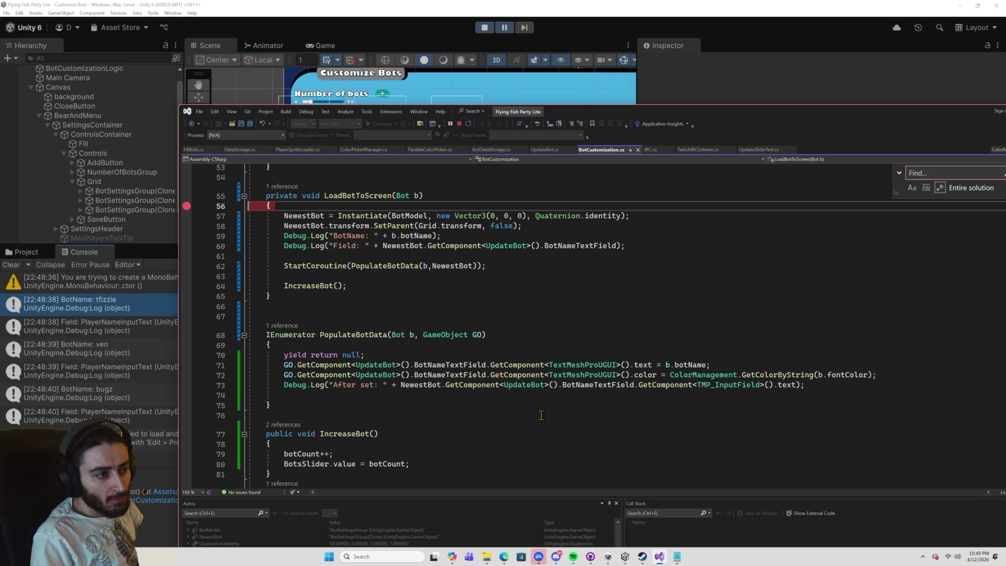
pyautogui.click(157, 391)
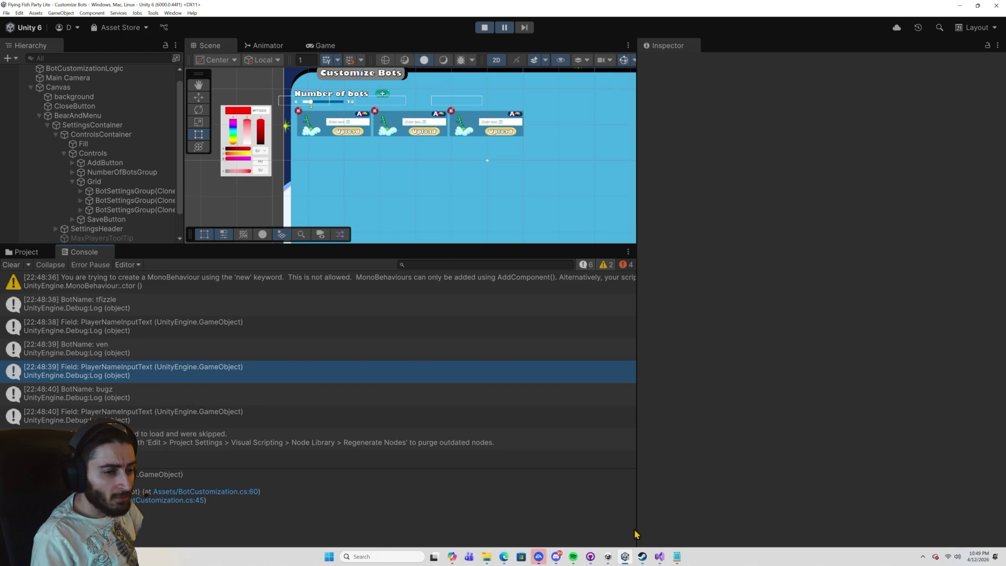
pyautogui.click(659, 556)
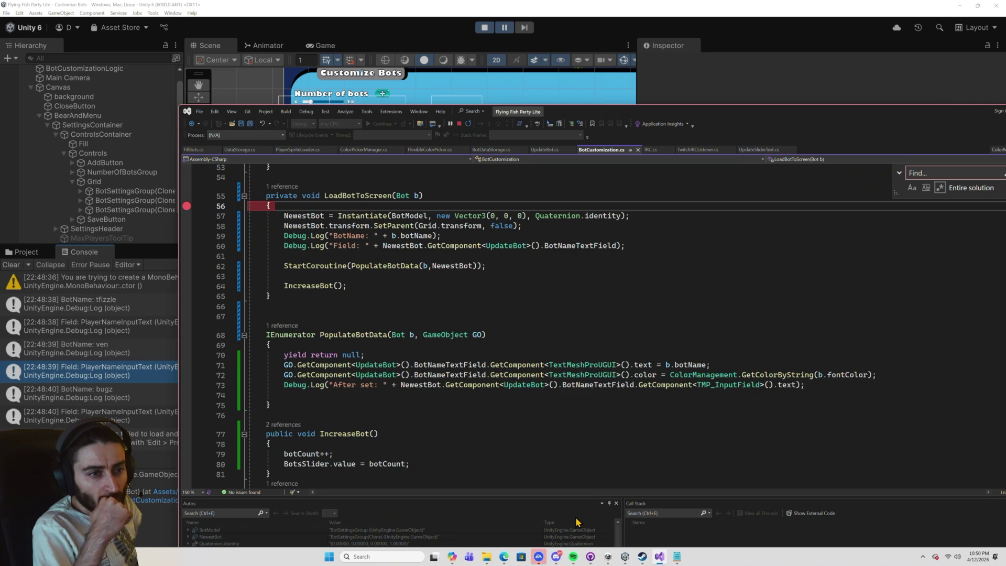
# Append the .GetComponent<TMP_InputField>().text lookup to the Field log on line 60.
pyautogui.moveTo(797, 386); pyautogui.dragTo(638, 387)
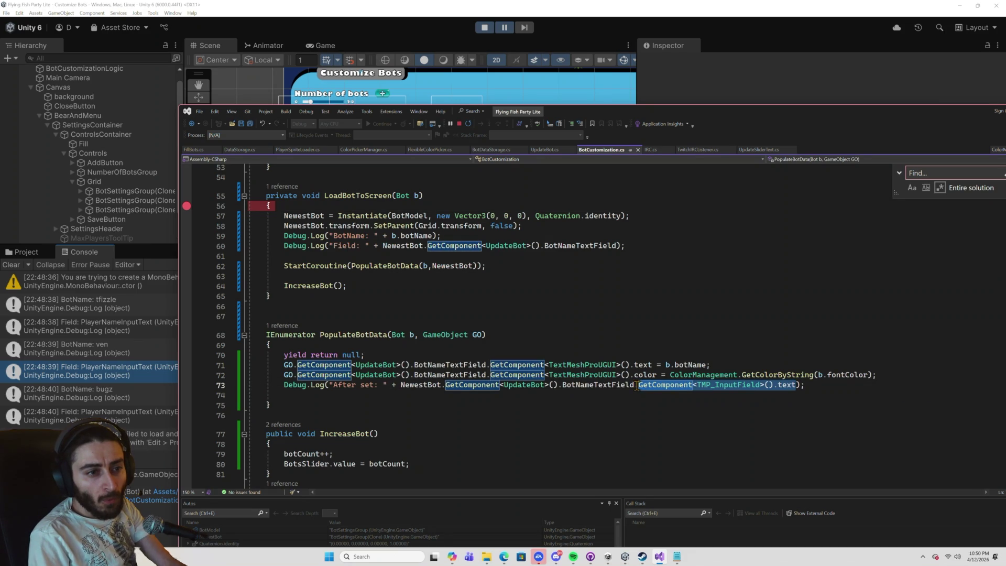
pyautogui.hotkey('ctrl', '-')
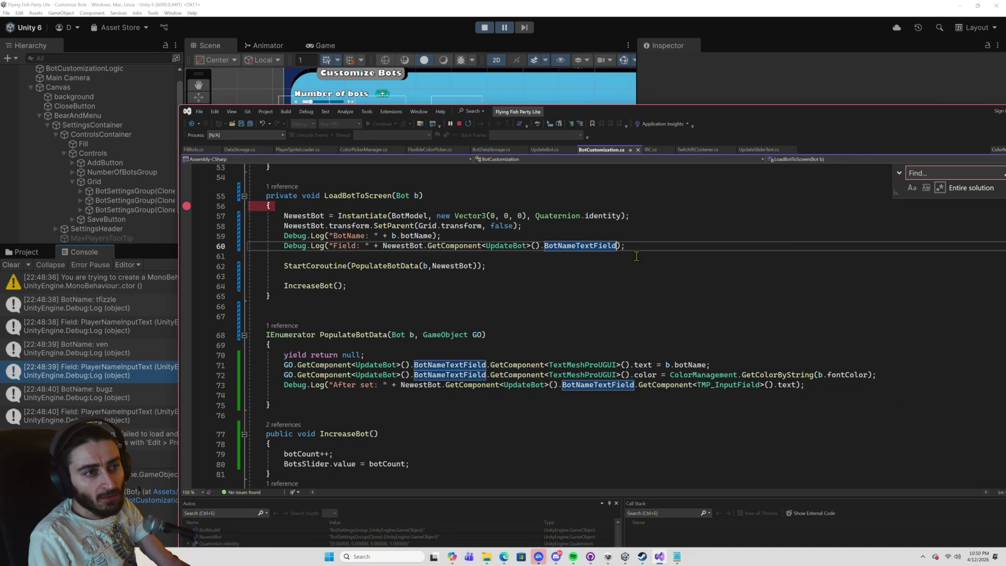
pyautogui.write('.GetComponent<TMP_InputField>().text')
pyautogui.click(714, 246)
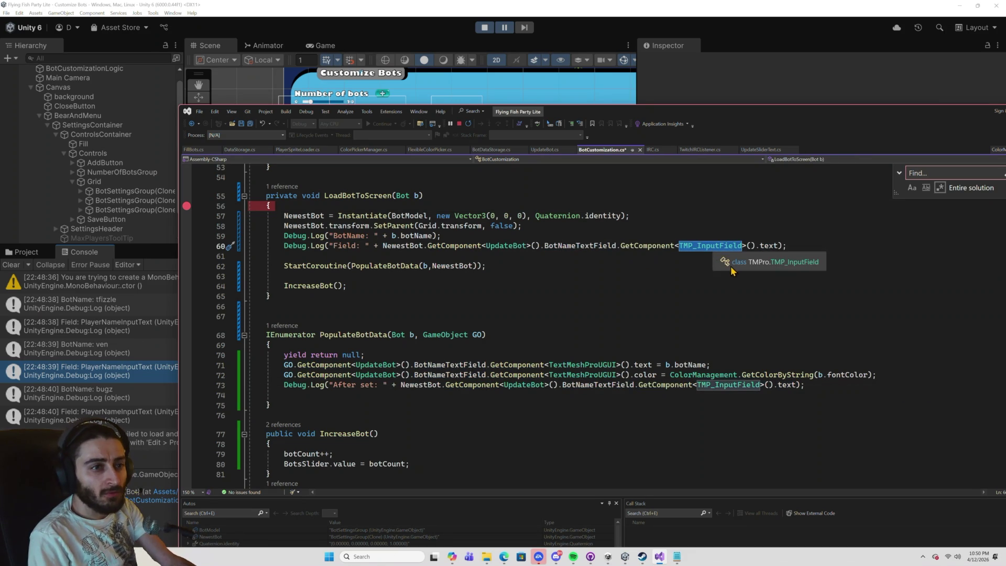
# Replace TMP_InputField with TextMeshProUGUI on lines 60 and 73, then return to Unity.
pyautogui.doubleClick(584, 365)
pyautogui.hotkey('ctrl', 'c')
pyautogui.doubleClick(711, 245)
pyautogui.hotkey('ctrl', 'v')
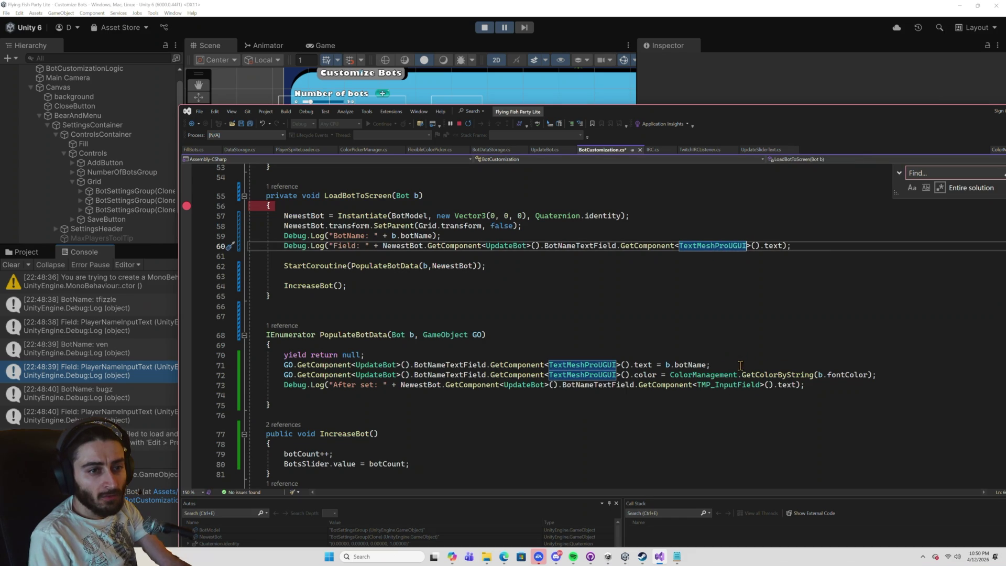
pyautogui.doubleClick(714, 386)
pyautogui.hotkey('ctrl', 'v')
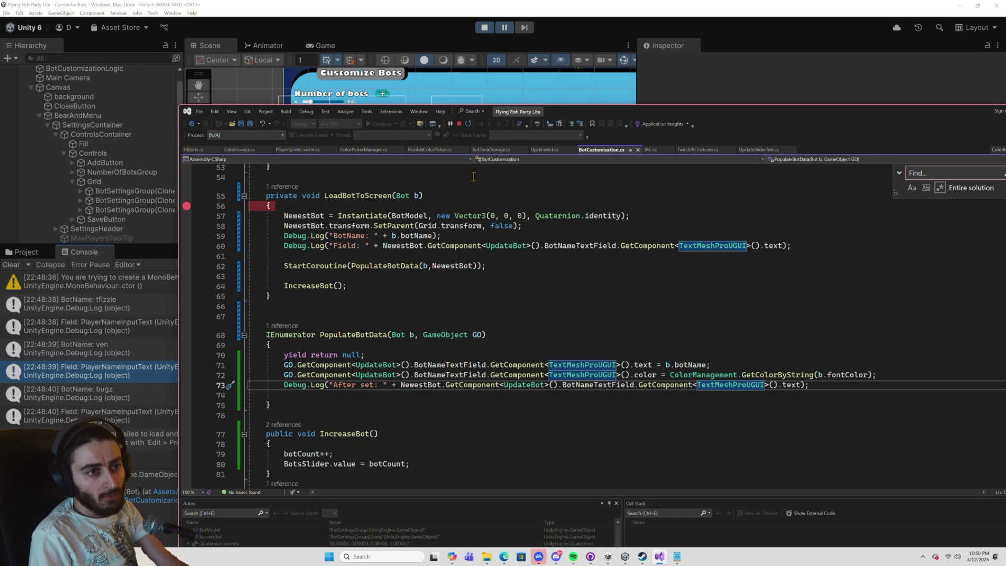
pyautogui.click(484, 29)
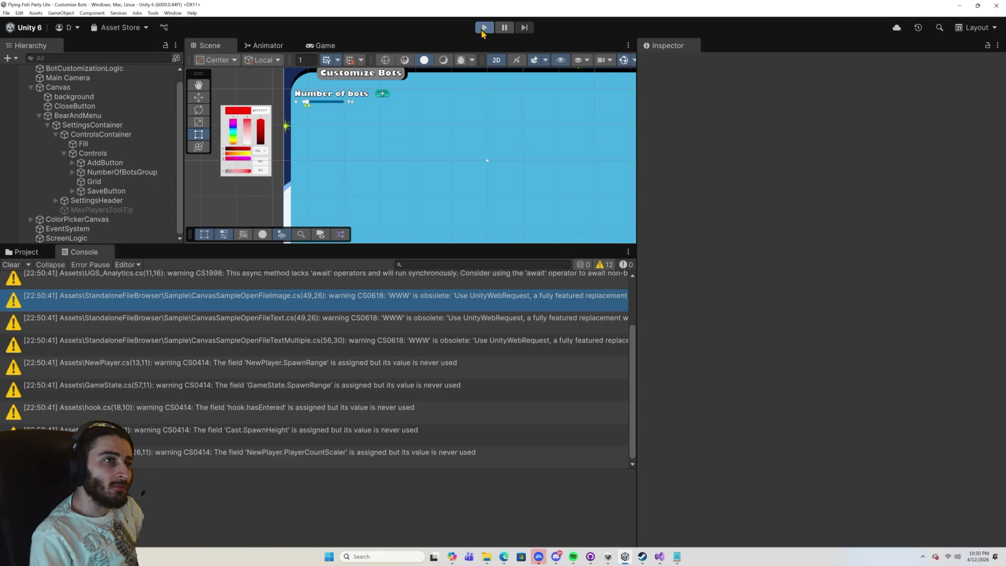
# Run the game past the four breakpoints to the Customize Bots screen, then leave maximized view.
pyautogui.click(483, 29)
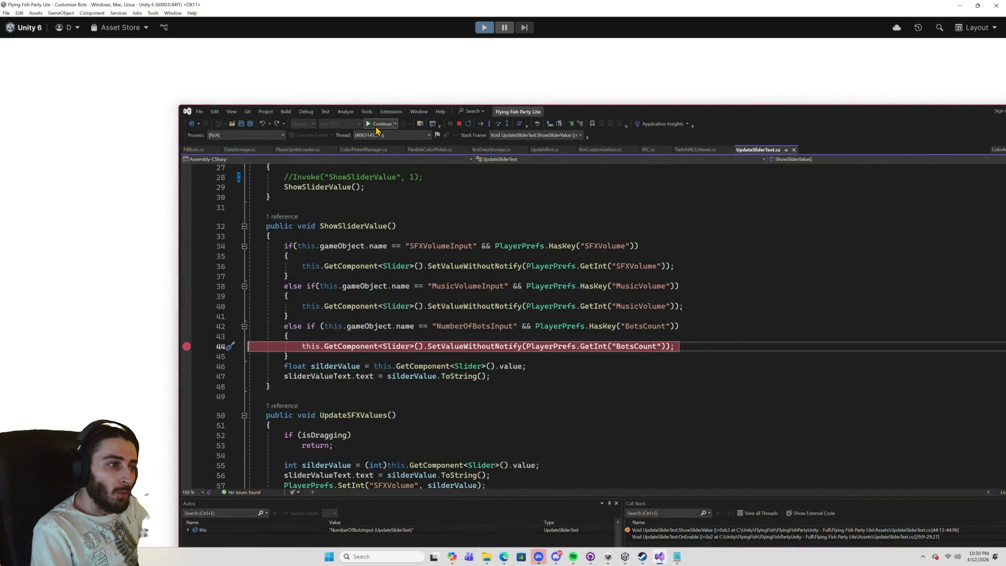
pyautogui.click(377, 127)
pyautogui.click(376, 127)
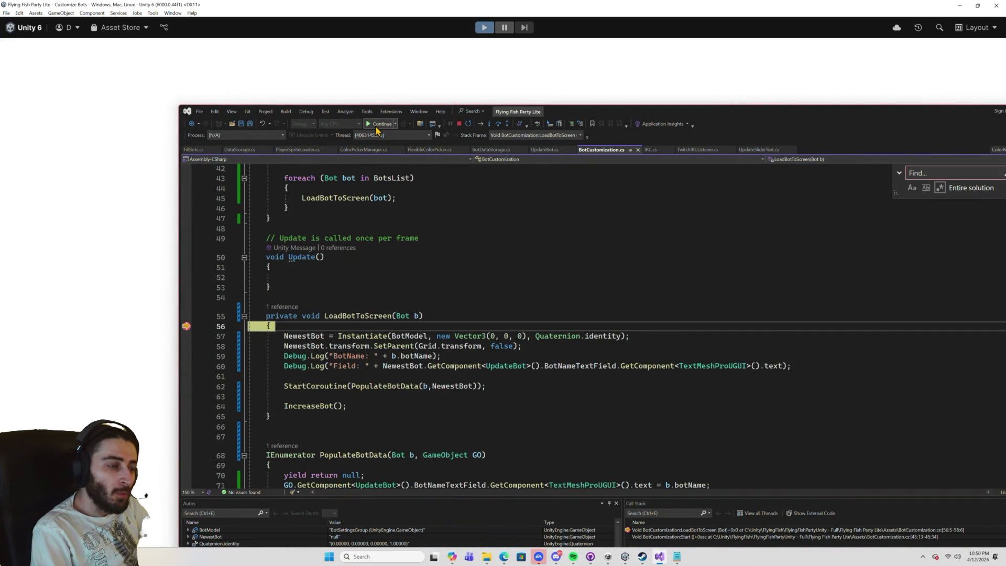
pyautogui.click(376, 127)
pyautogui.click(376, 128)
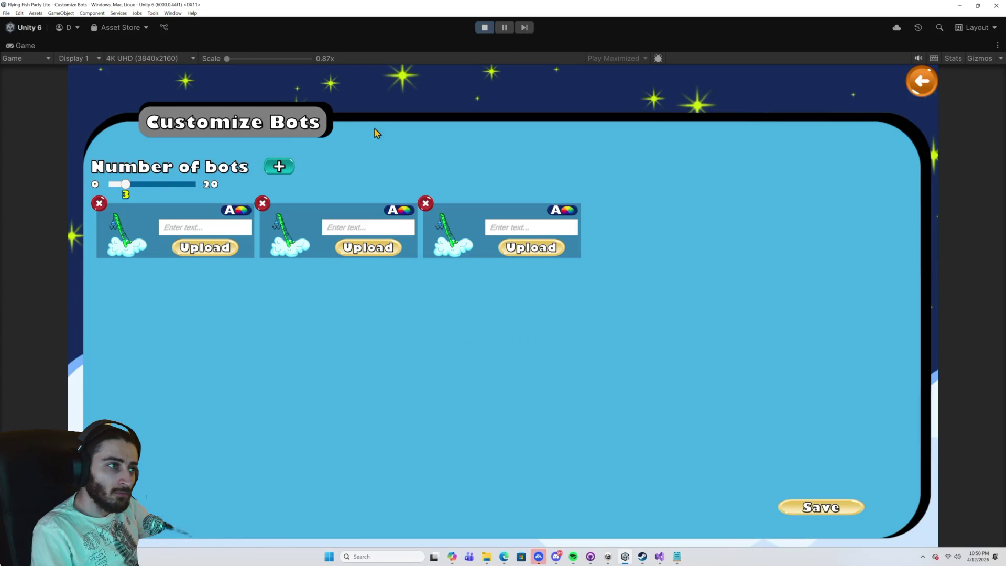
pyautogui.click(504, 27)
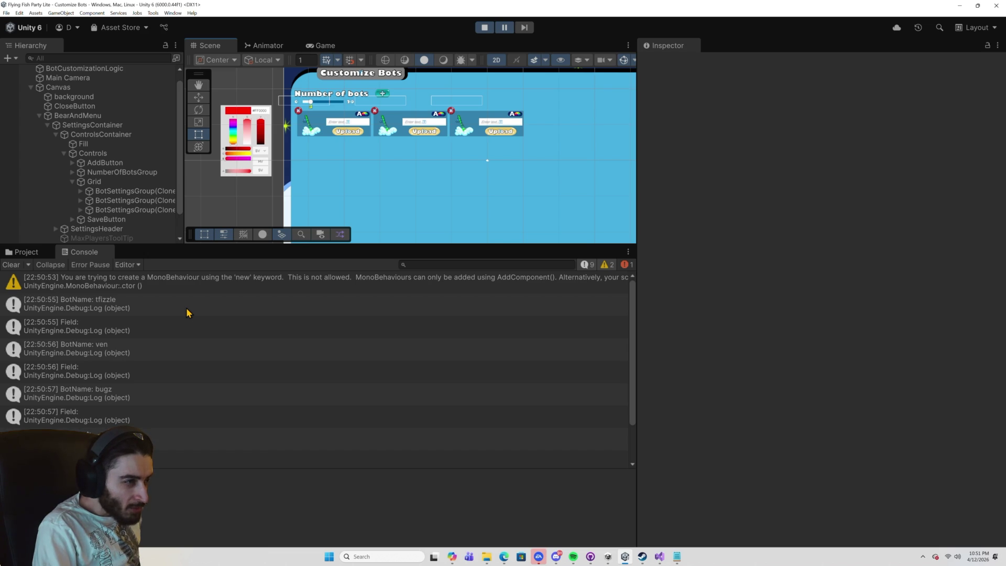
# Select the BotName: tfizzle log and its stack-trace line in the Console for copying to Copilot.
pyautogui.scroll(-2, 187, 313)
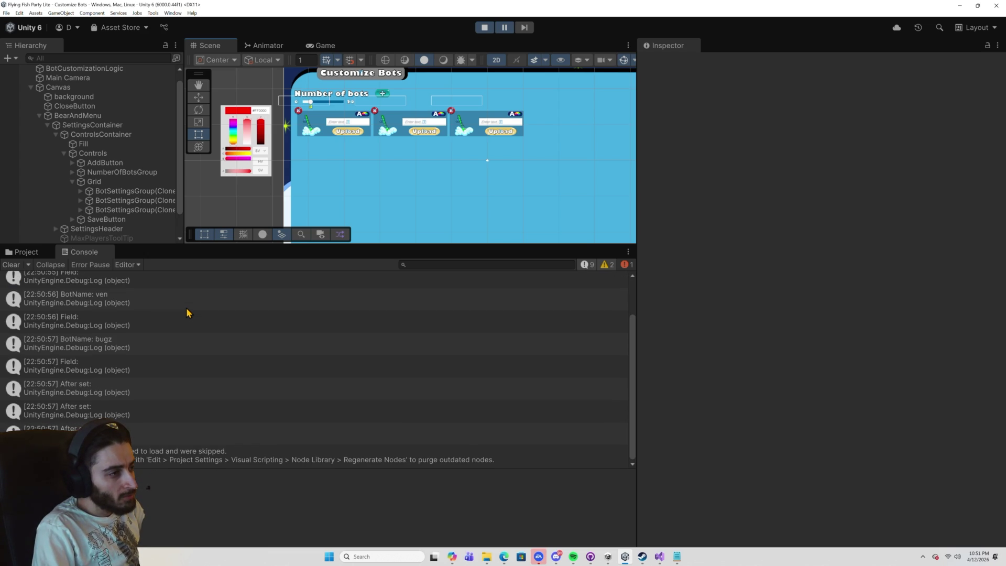
pyautogui.scroll(2, 187, 313)
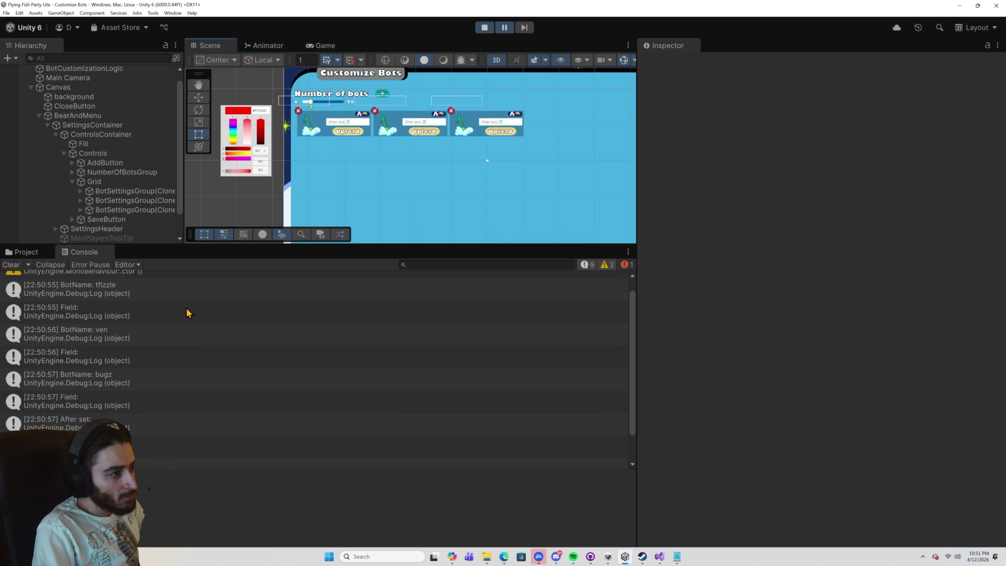
pyautogui.scroll(1, 187, 313)
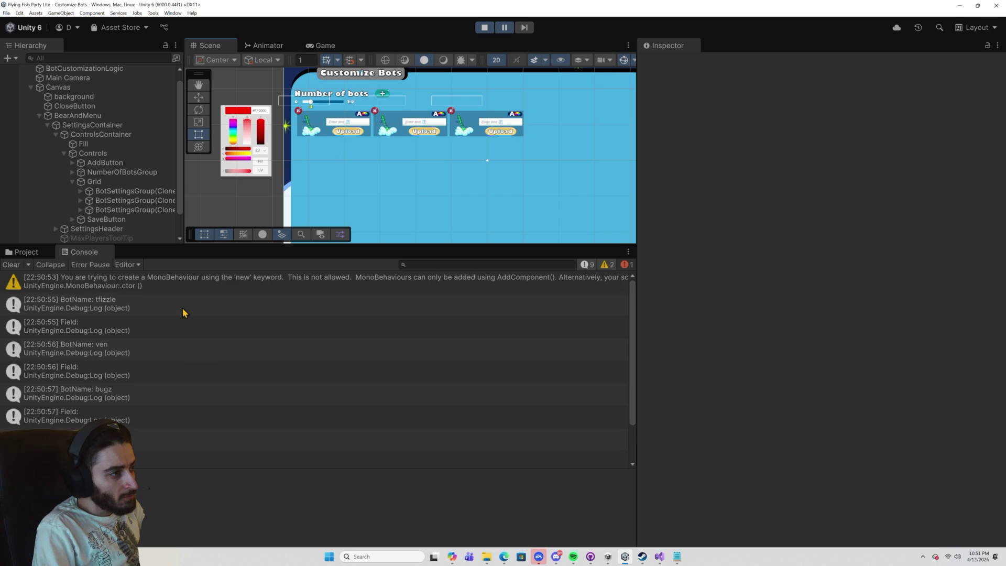
pyautogui.click(24, 302)
pyautogui.scroll(-2, 164, 347)
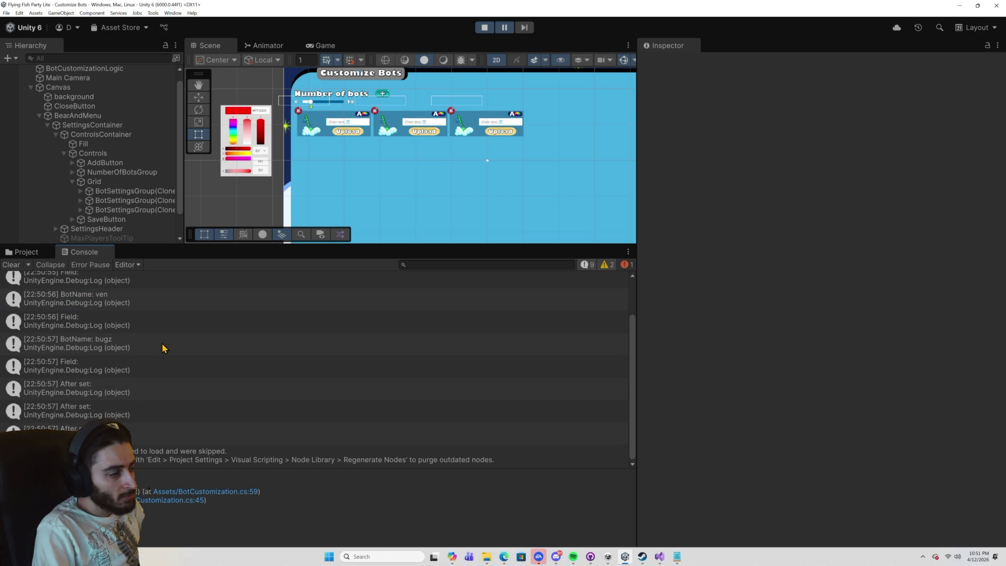
pyautogui.scroll(2, 135, 346)
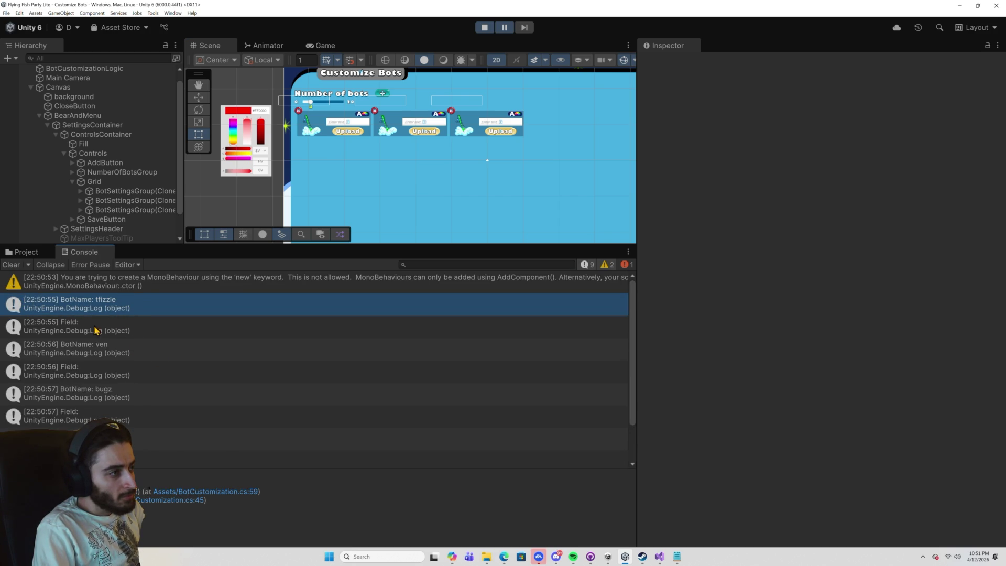
pyautogui.scroll(-3, 175, 415)
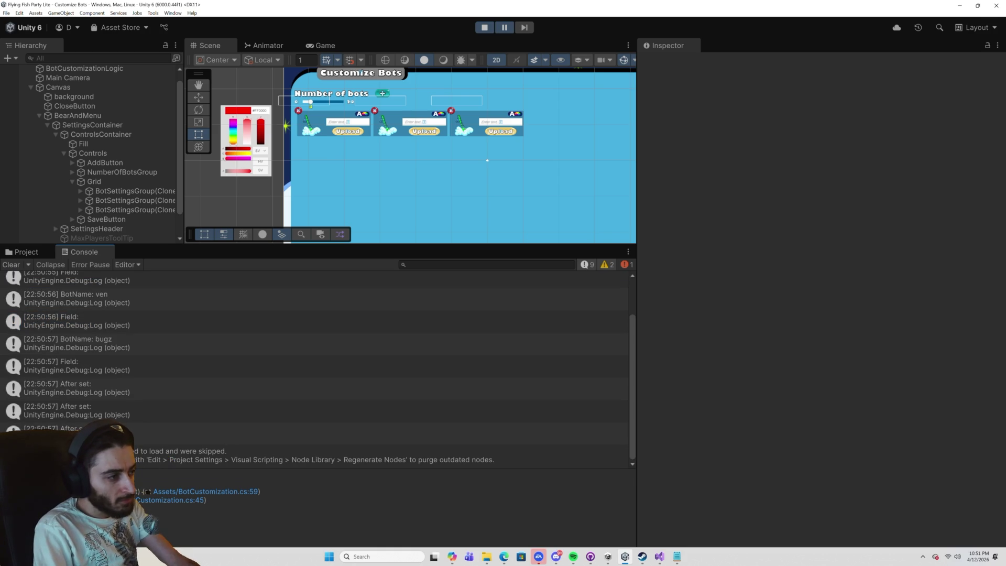
pyautogui.click(147, 475)
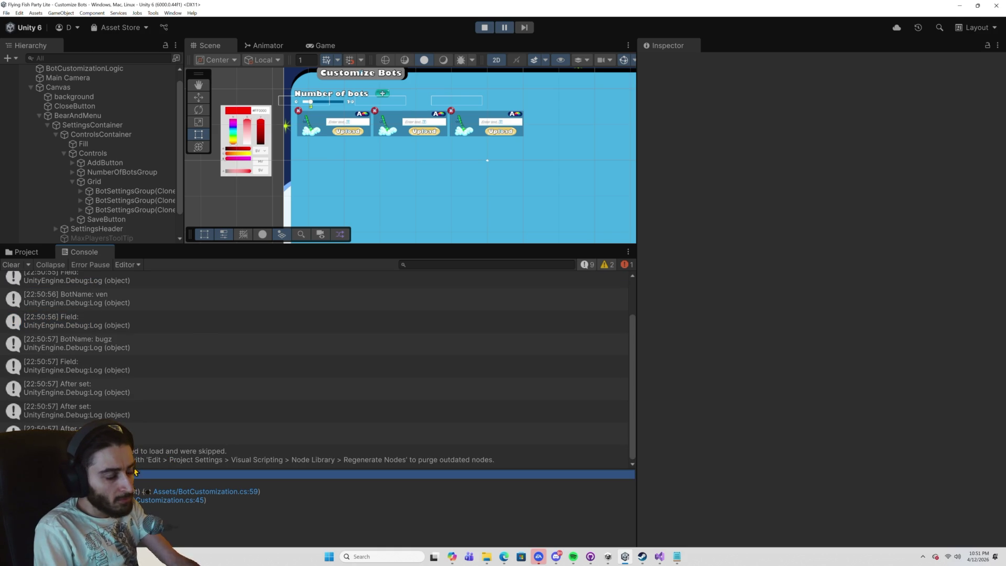
pyautogui.hotkey('alt', 'Tab')
pyautogui.hotkey('alt', 'Tab')
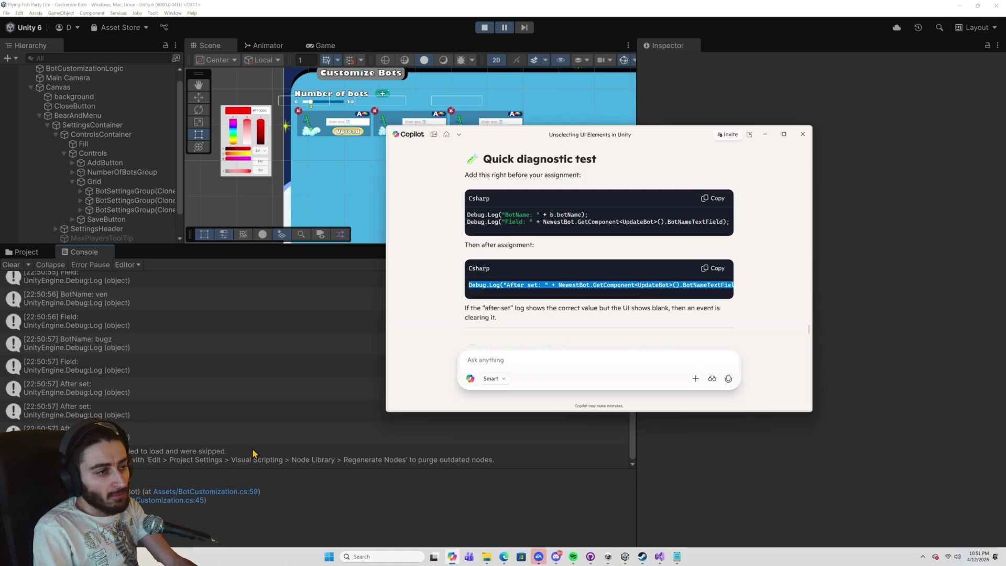
# Paste the BotName: tfizzle and After set log lines into Copilot and send them.
pyautogui.click(489, 371)
pyautogui.hotkey('ctrl', 'v')
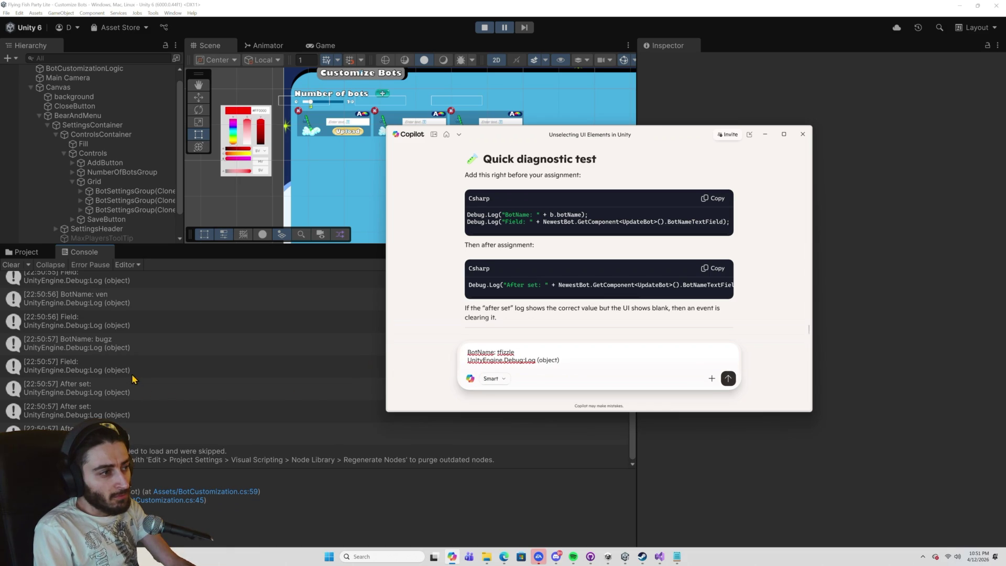
pyautogui.click(87, 392)
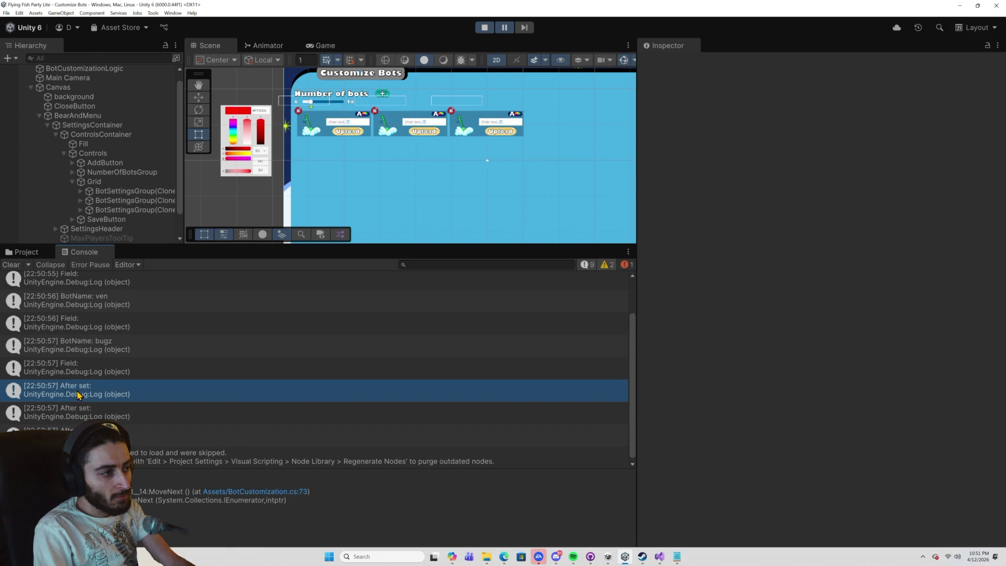
pyautogui.click(315, 475)
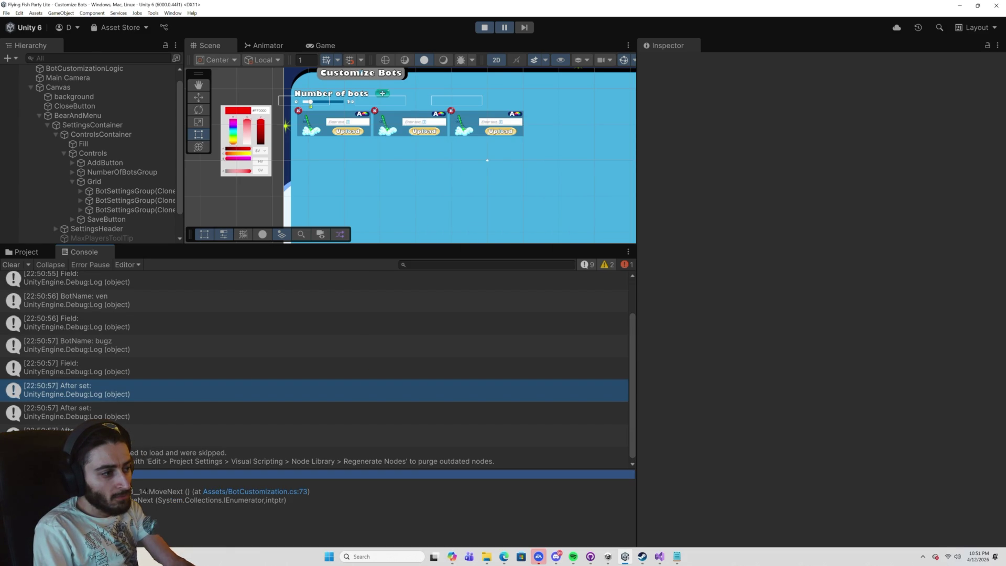
pyautogui.hotkey('alt', 'Tab')
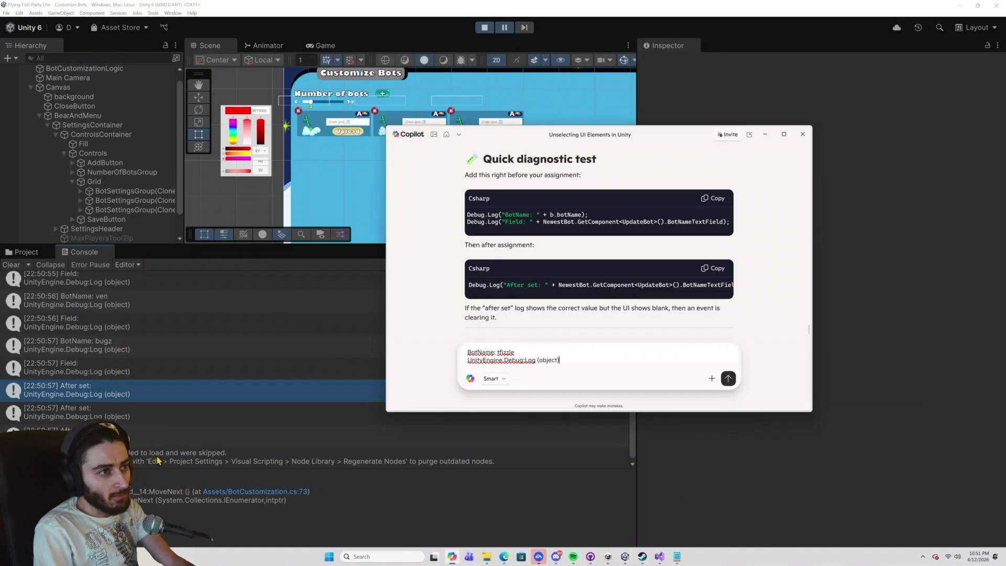
pyautogui.hotkey('shift', 'Return')
pyautogui.hotkey('shift', 'Return')
pyautogui.hotkey('ctrl', 'v')
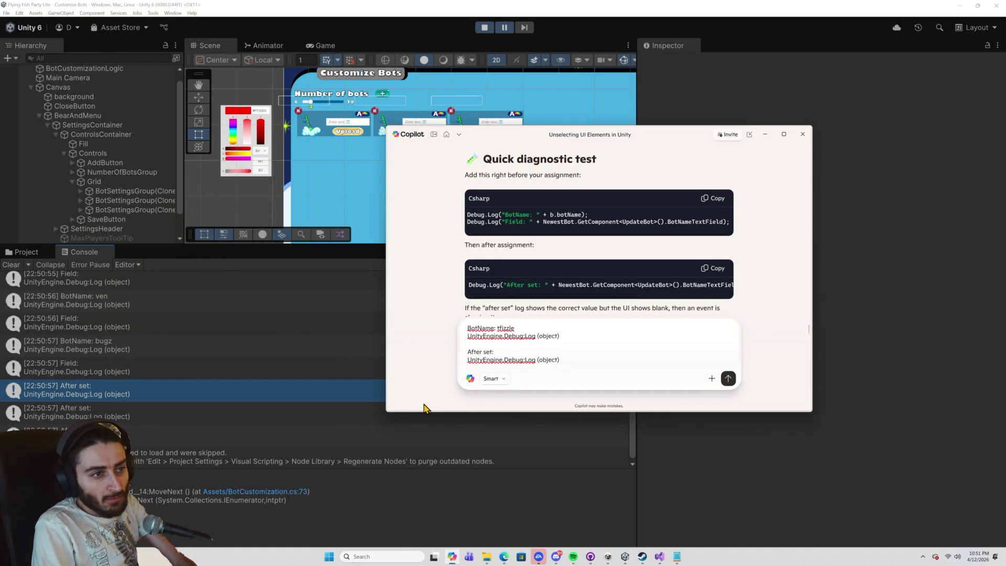
pyautogui.press('Return')
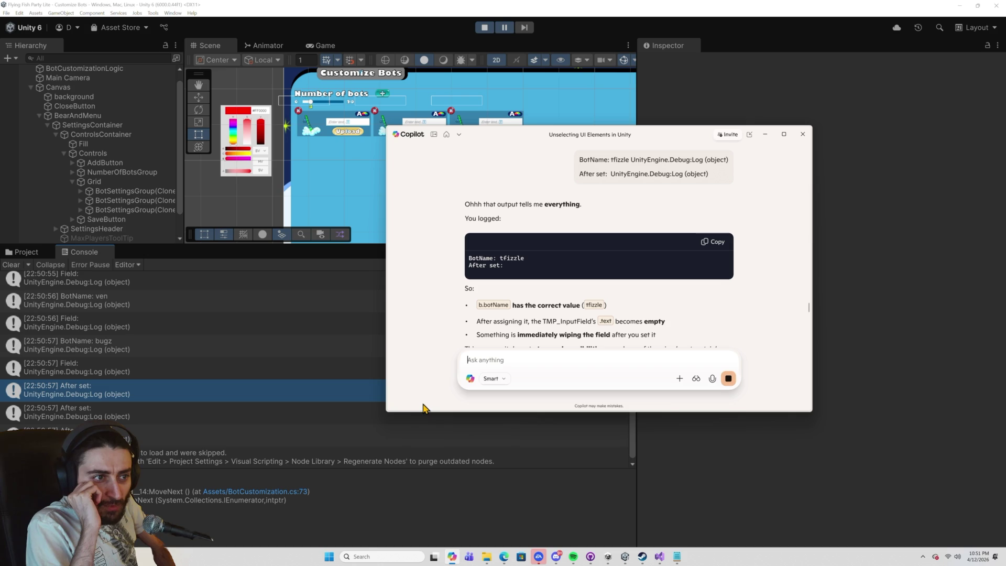
# Copy <TMP_InputField>().text from Copilot's suggested fix and return to Visual Studio's BotCustomization.cs.
pyautogui.scroll(-2, 472, 324)
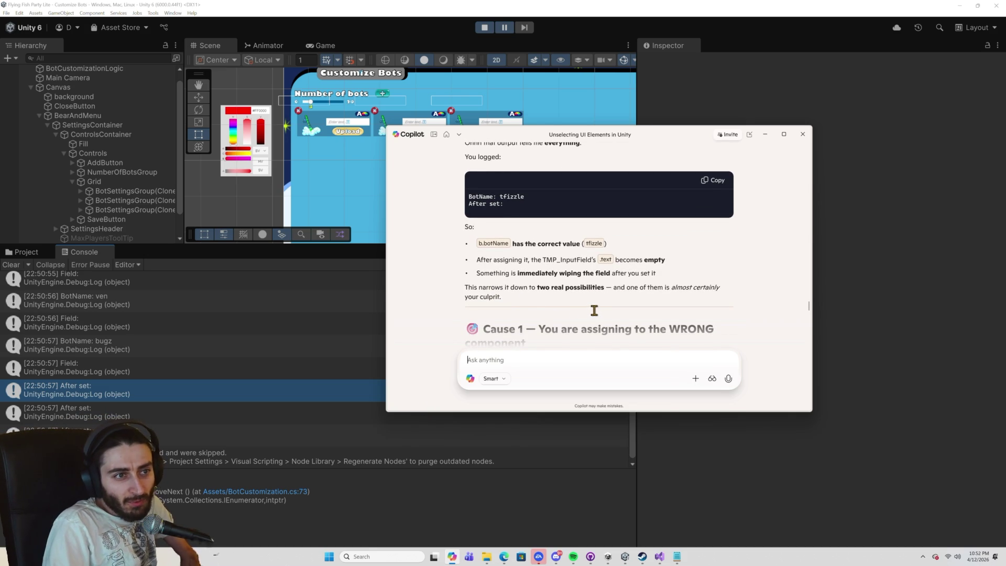
pyautogui.scroll(-3, 594, 311)
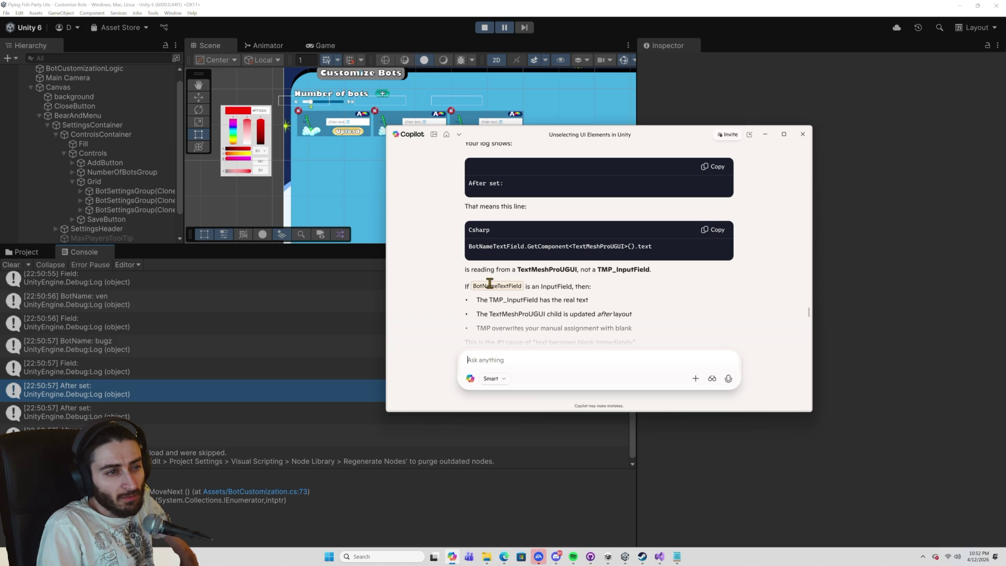
pyautogui.doubleClick(519, 315)
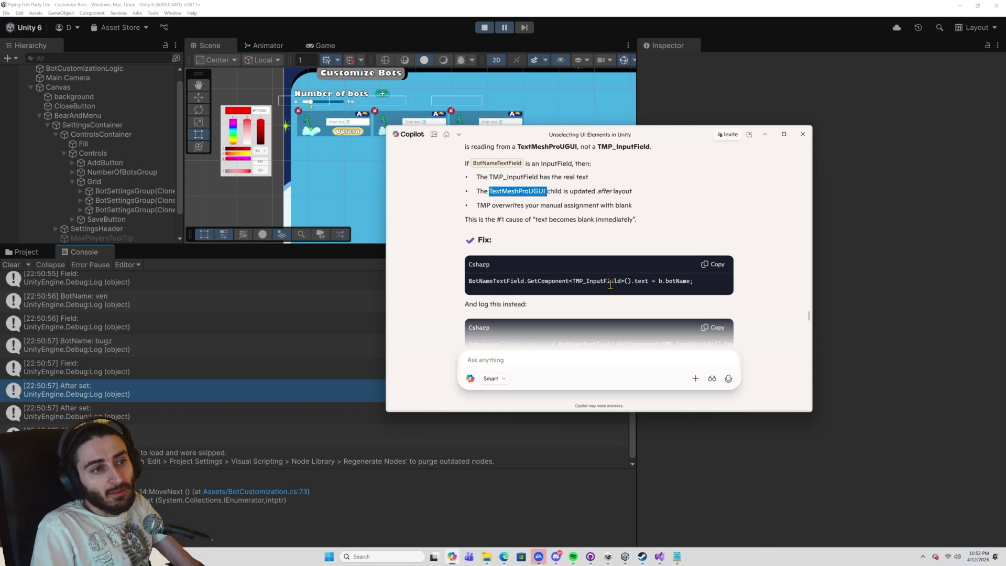
pyautogui.scroll(-1, 572, 274)
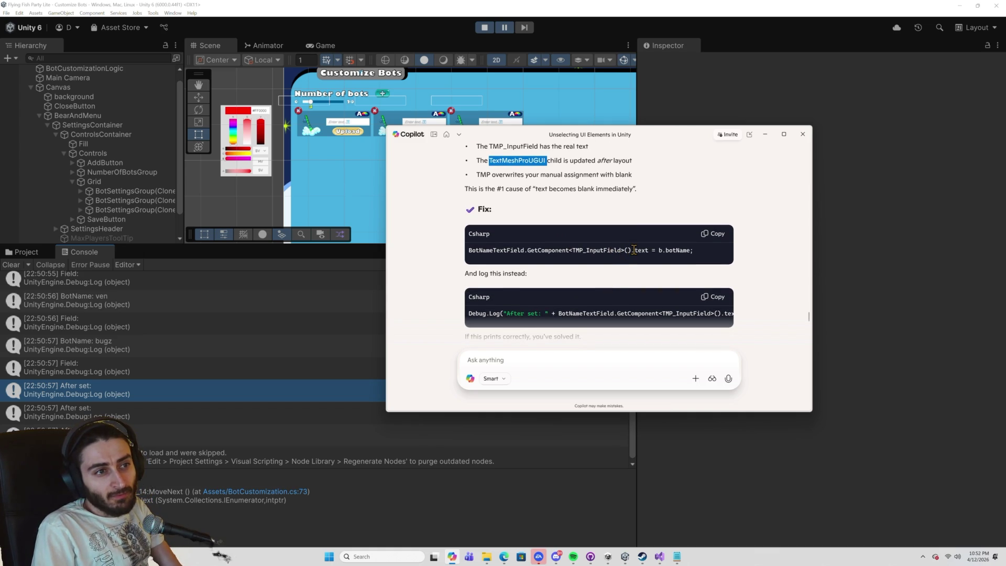
pyautogui.moveTo(652, 250); pyautogui.dragTo(569, 248)
pyautogui.hotkey('ctrl', 'c')
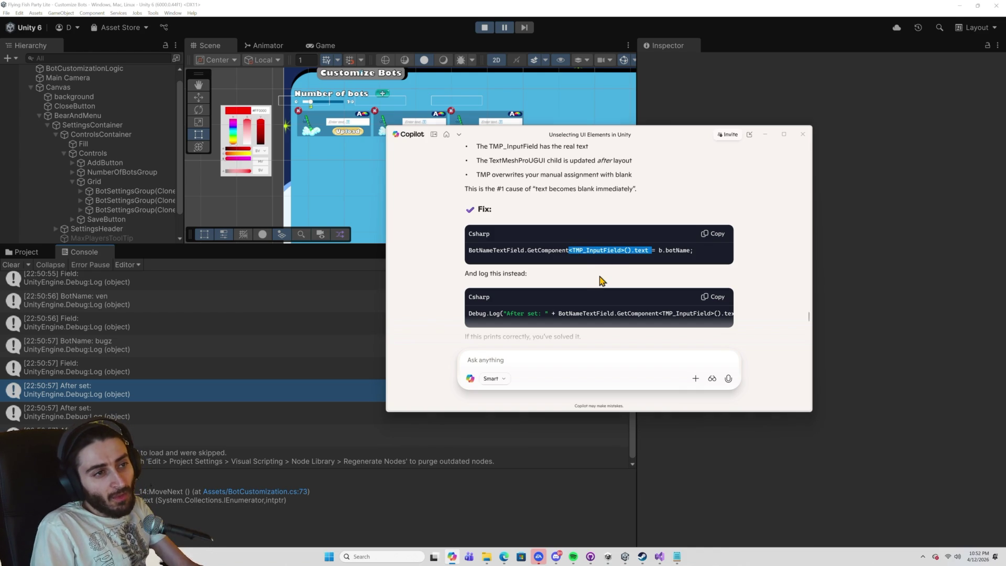
pyautogui.hotkey('alt', 'Tab')
pyautogui.press('Tab')
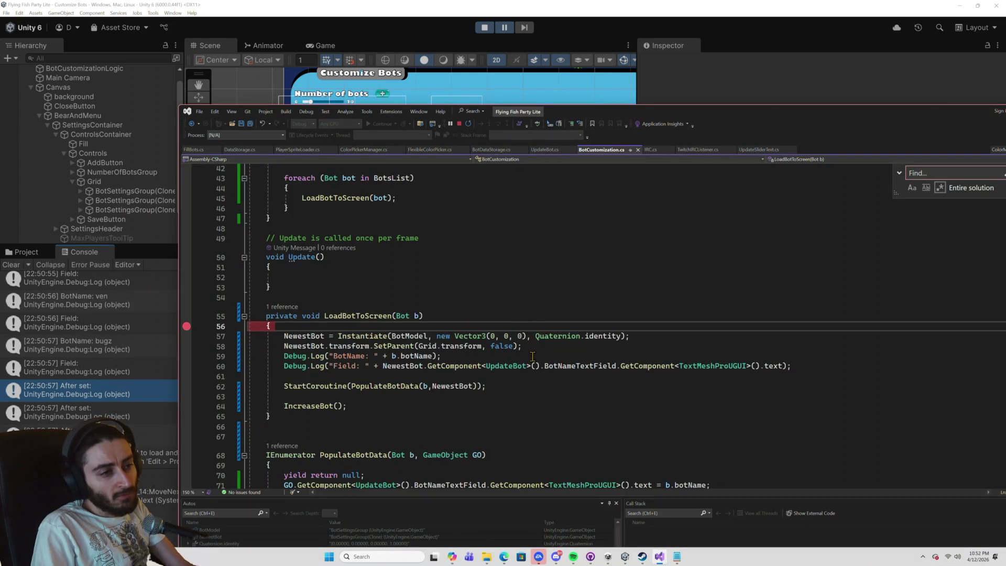
# Paste the TMP_InputField accessor into line 60's log call and remove the extra angle bracket.
pyautogui.scroll(10, 528, 365)
pyautogui.scroll(-8, 528, 366)
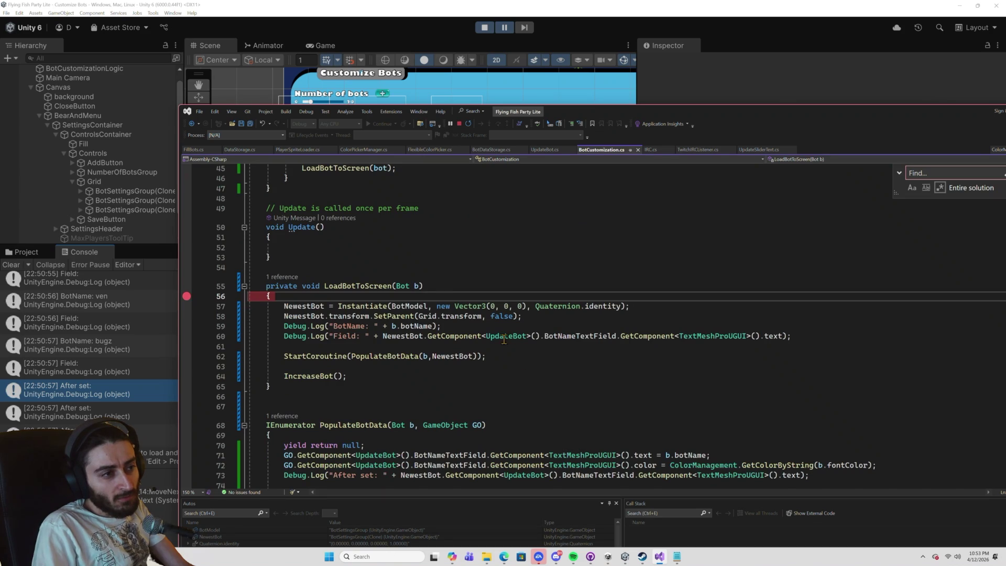
pyautogui.scroll(-2, 505, 340)
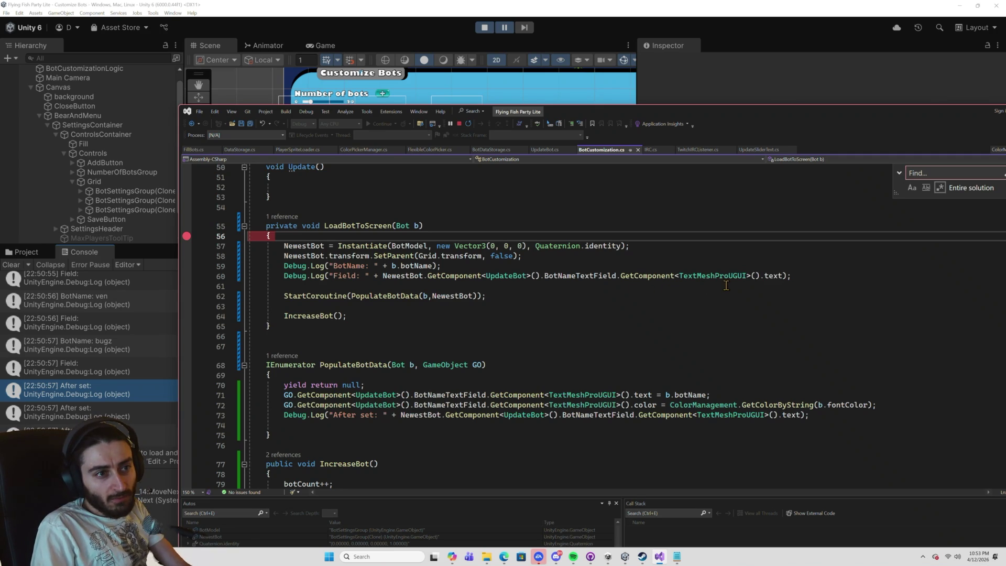
pyautogui.click(763, 277)
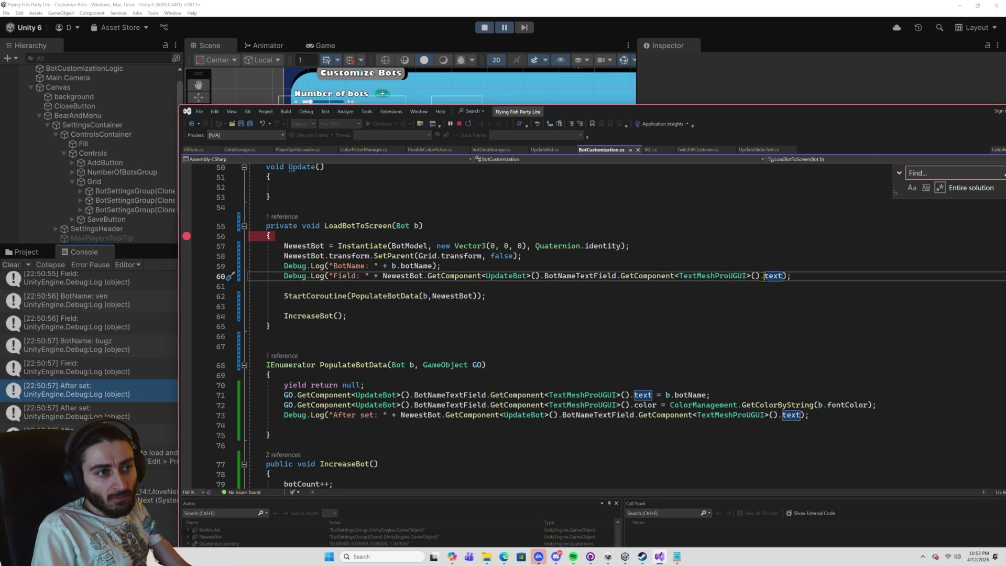
pyautogui.hotkey('alt', 'Tab')
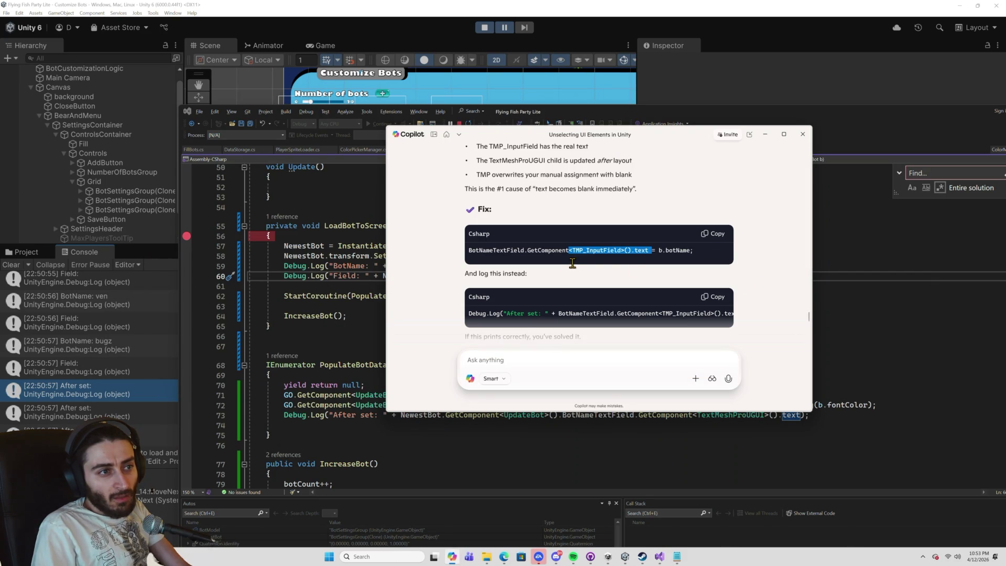
pyautogui.hotkey('alt', 'Tab')
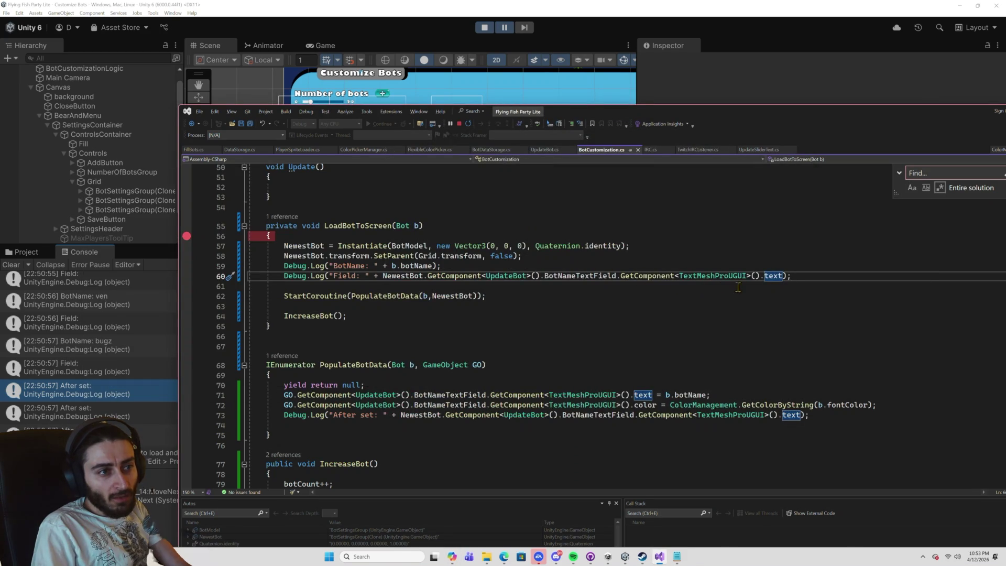
pyautogui.doubleClick(728, 275)
pyautogui.hotkey('ctrl', 'v')
pyautogui.hotkey('ctrl', 'z')
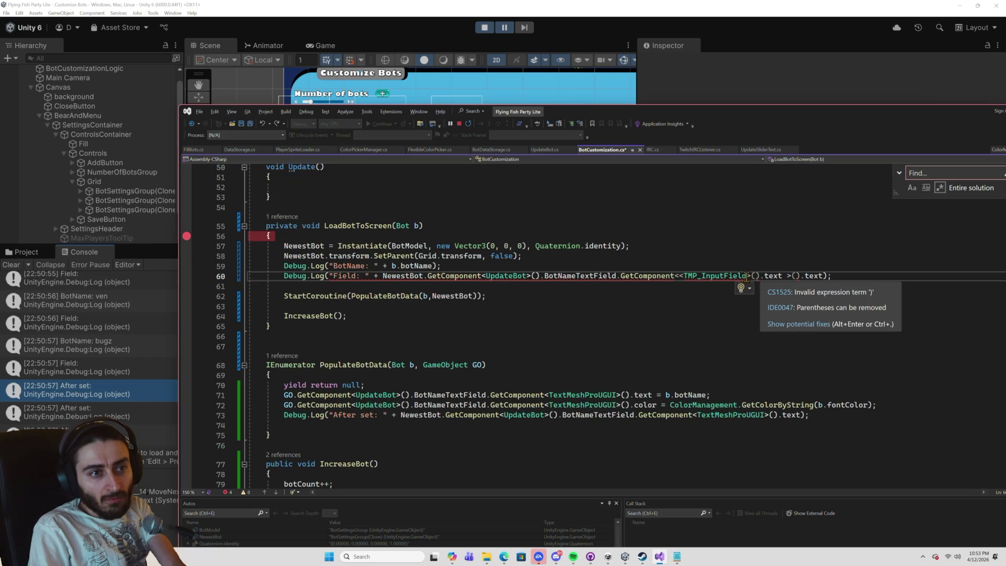
pyautogui.click(683, 276)
pyautogui.press('BackSpace')
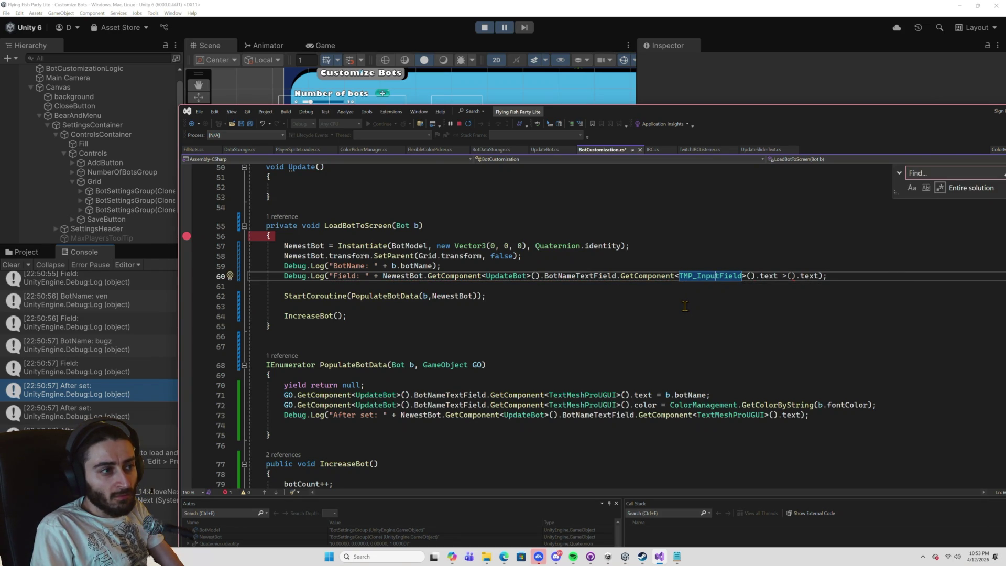
# Replace TextMeshProUGUI with TMP_InputField on lines 71, 72 and the After set log.
pyautogui.doubleClick(585, 397)
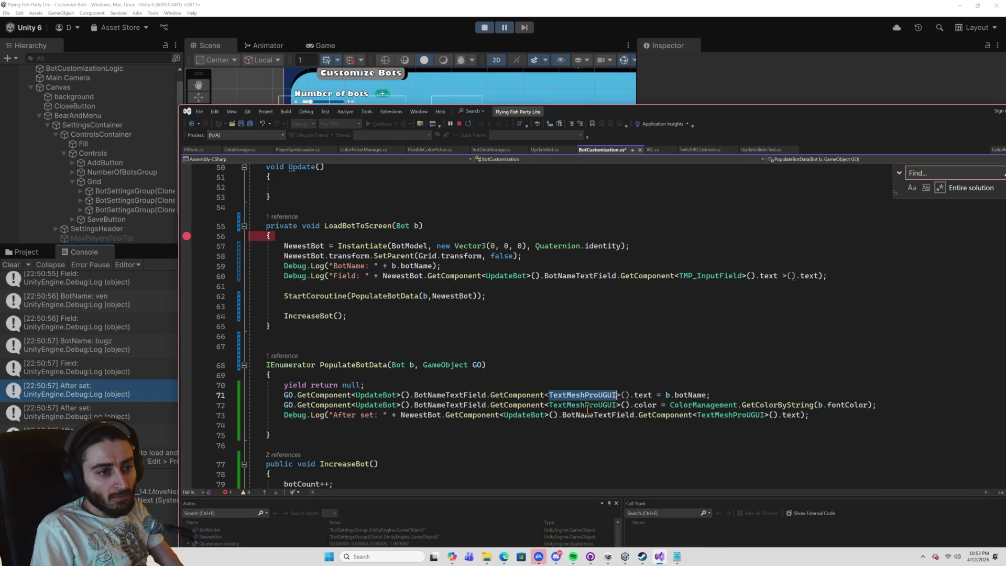
pyautogui.click(586, 396)
pyautogui.doubleClick(586, 396)
pyautogui.write('TMP_InputField')
pyautogui.doubleClick(582, 405)
pyautogui.write('TMP_InputField')
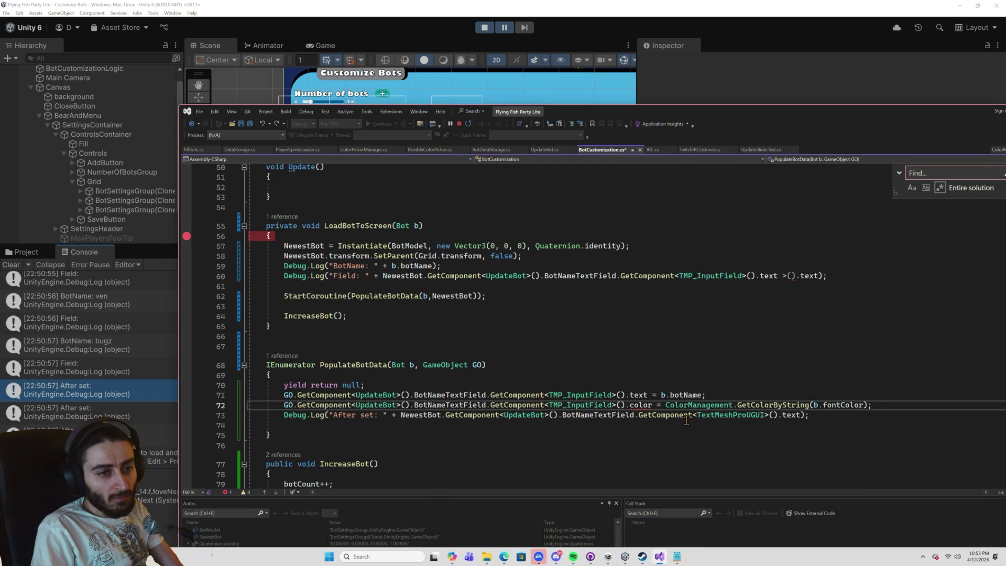
pyautogui.doubleClick(719, 415)
pyautogui.write('TMP_InputField')
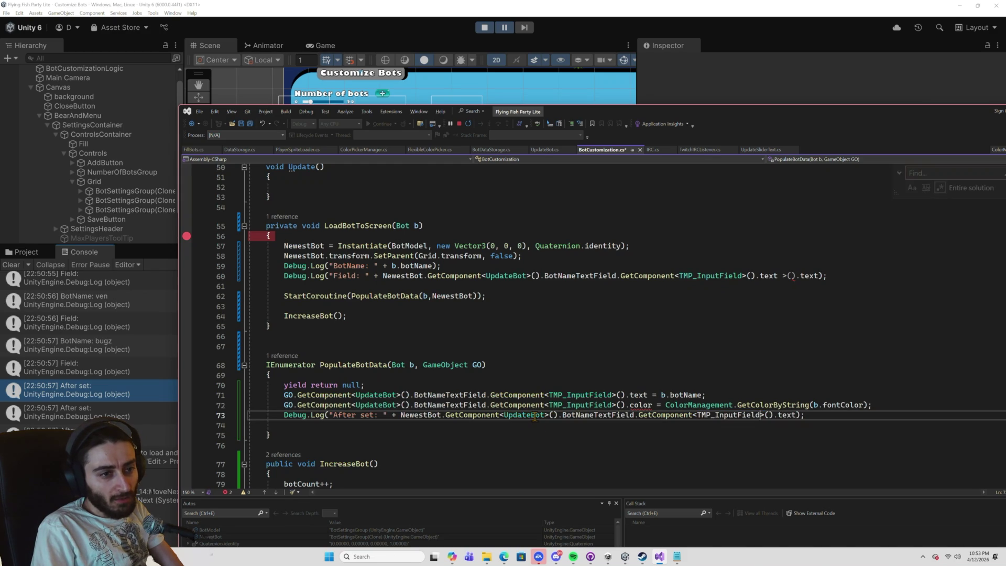
pyautogui.doubleClick(534, 416)
pyautogui.write('TMP_InputField')
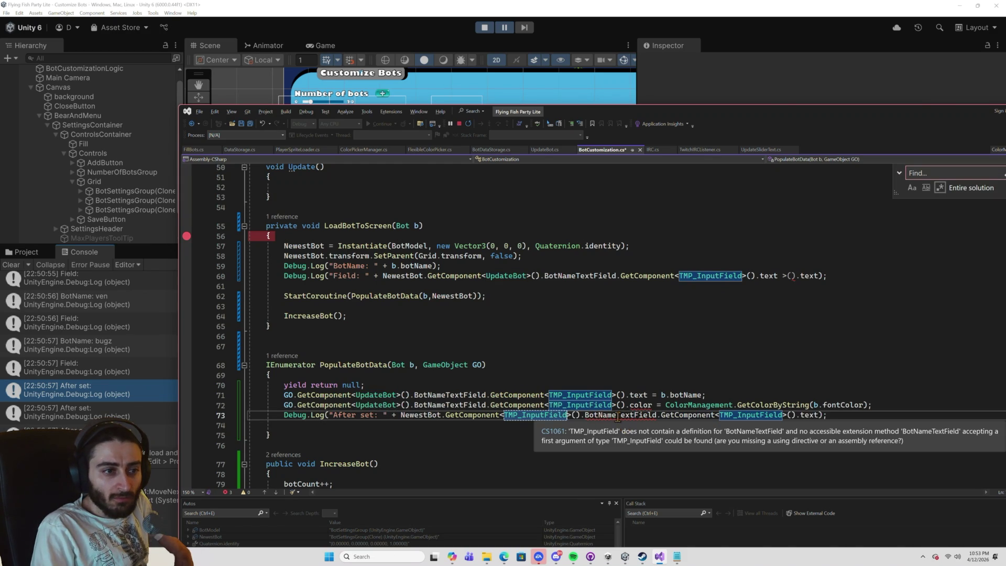
# Revert lines 72–73 so only line 71 uses TMP_InputField, save, and stop debugging.
pyautogui.hotkey('ctrl', 'z')
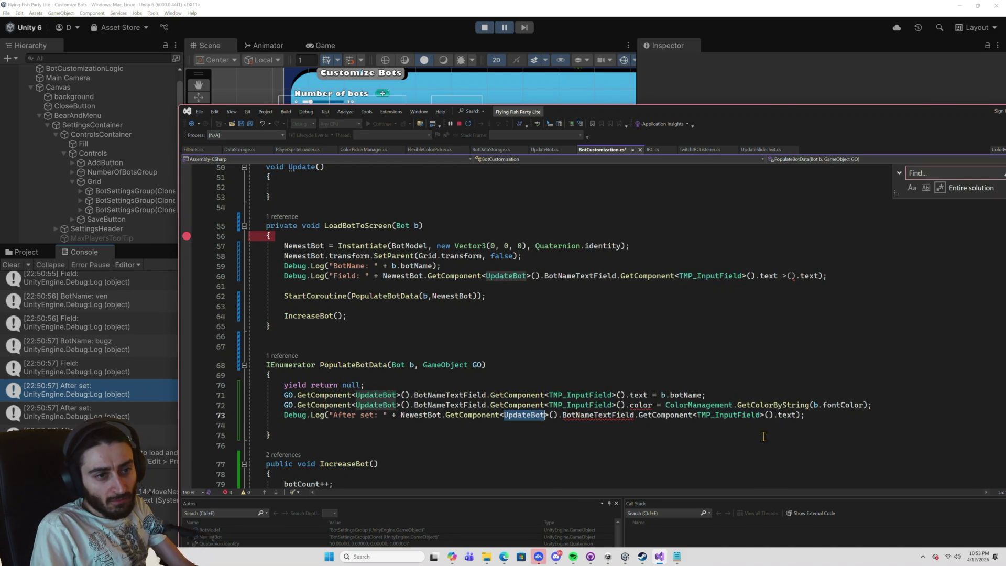
pyautogui.hotkey('ctrl', 'z')
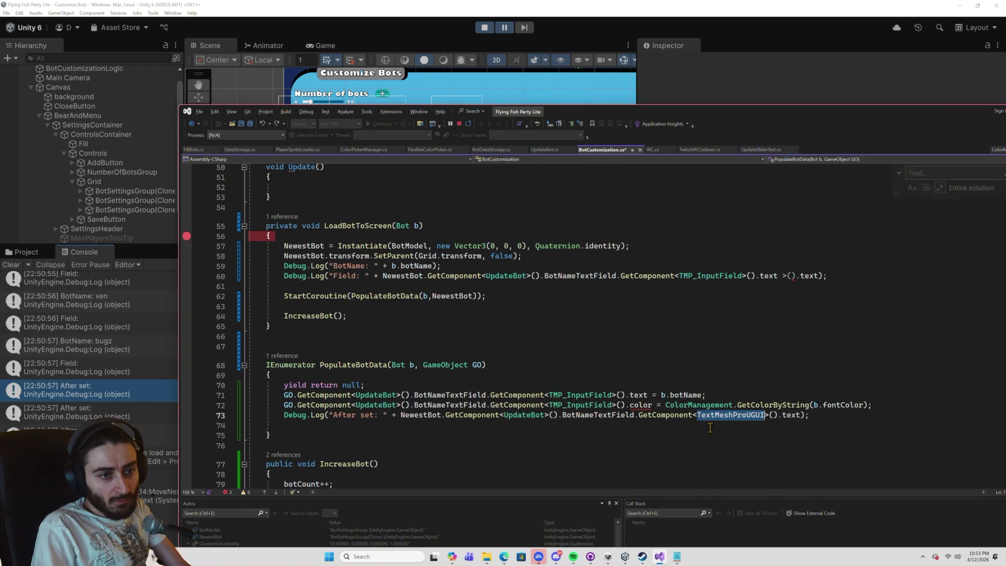
pyautogui.hotkey('ctrl', 'z')
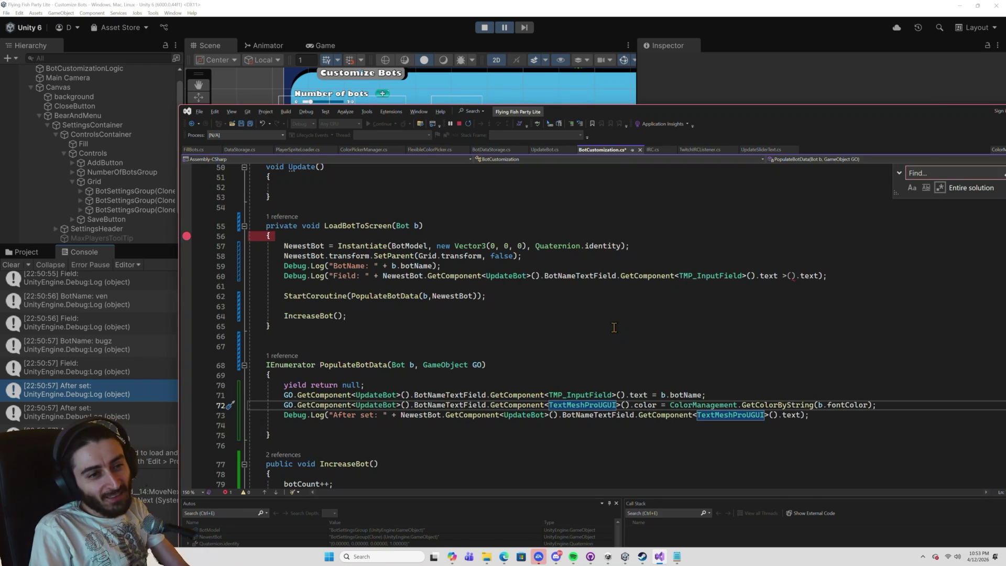
pyautogui.hotkey('ctrl', 's')
pyautogui.click(460, 124)
# Try entering Play mode, hit the compiler-error block, and go back to BotCustomization.cs.
pyautogui.click(483, 29)
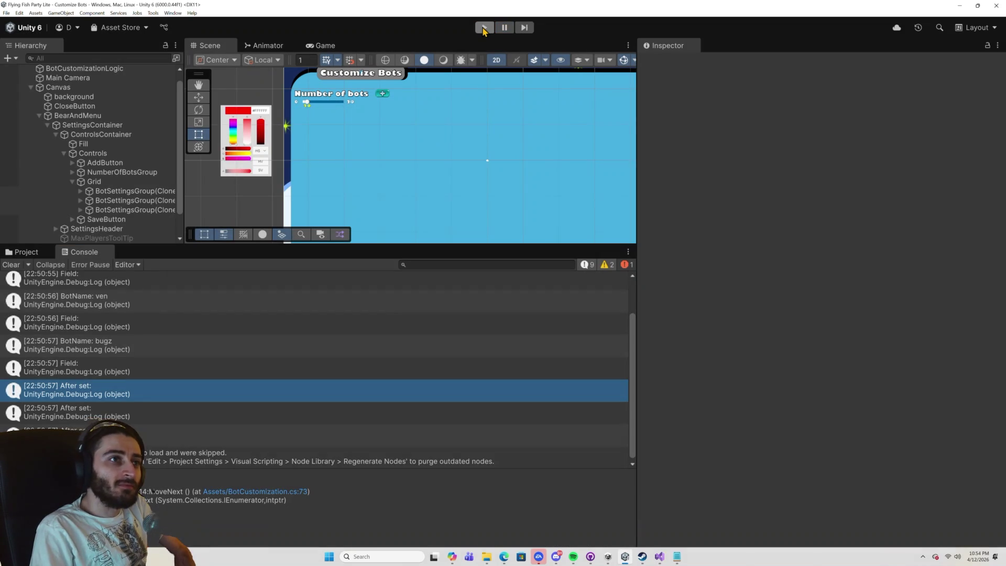
pyautogui.click(483, 29)
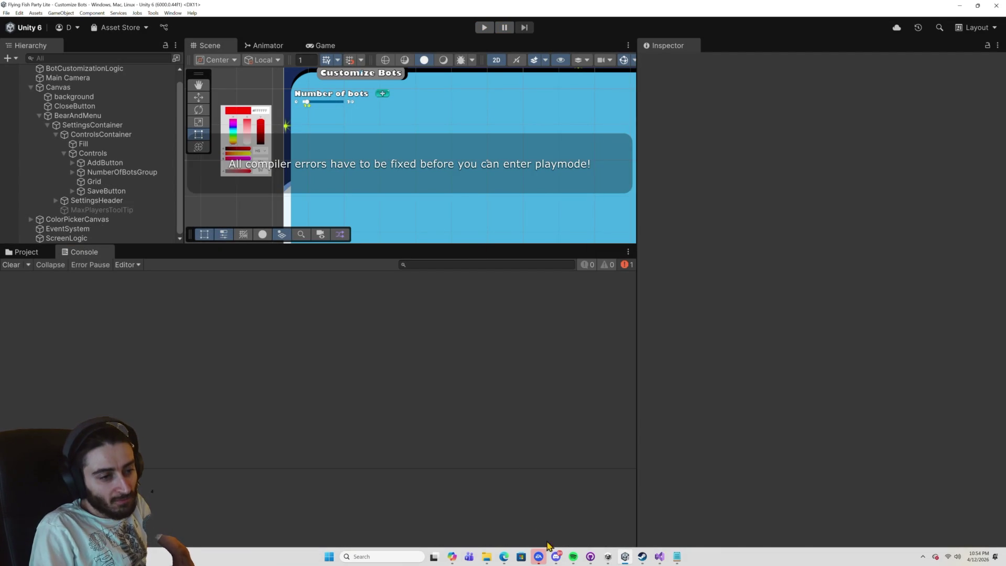
pyautogui.click(660, 557)
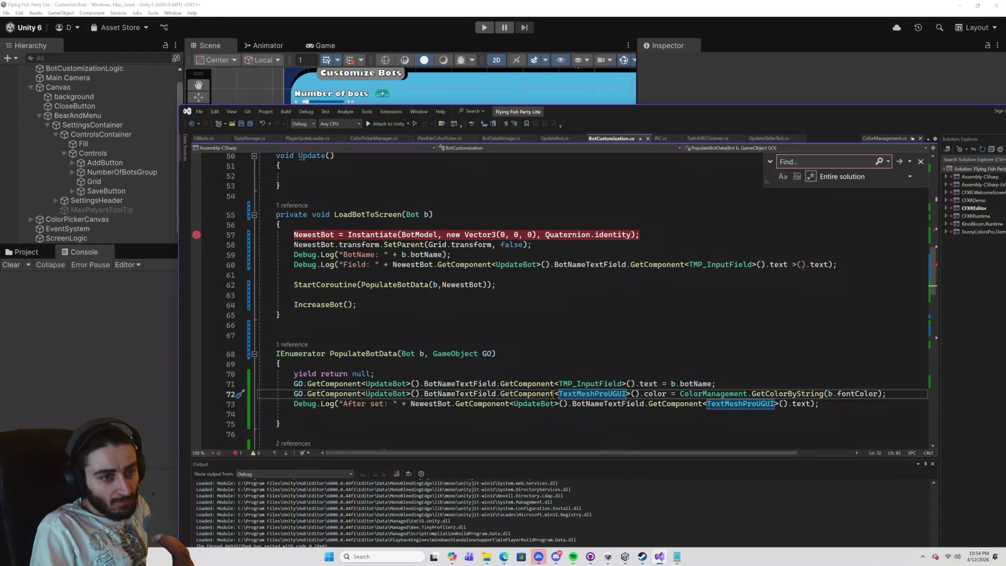
pyautogui.scroll(-2, 554, 396)
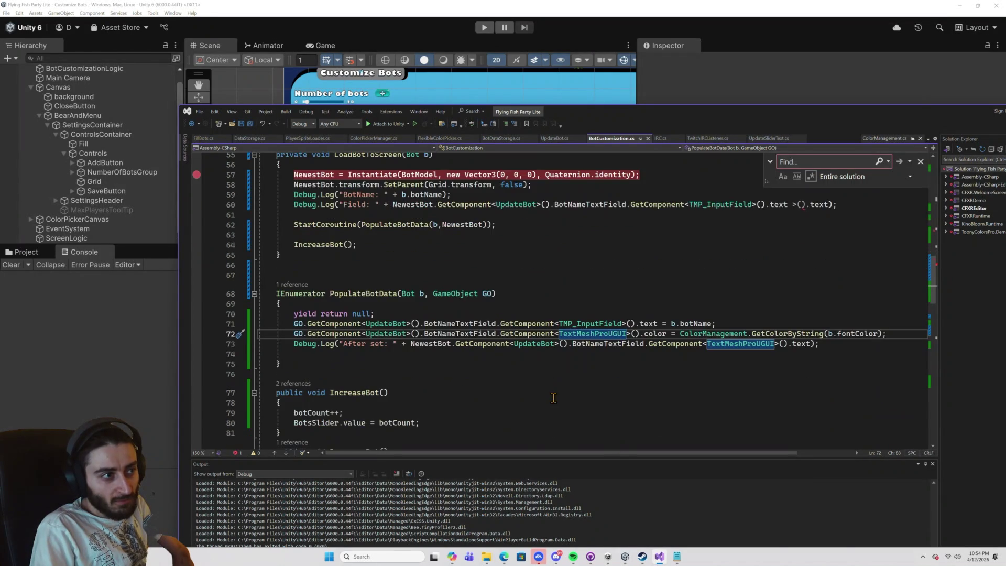
pyautogui.click(496, 375)
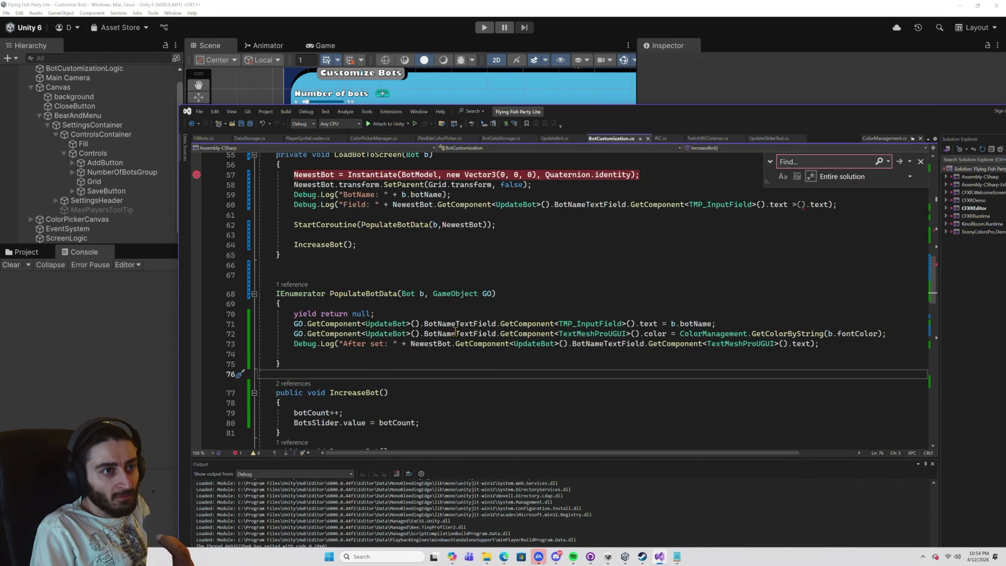
pyautogui.scroll(2, 624, 331)
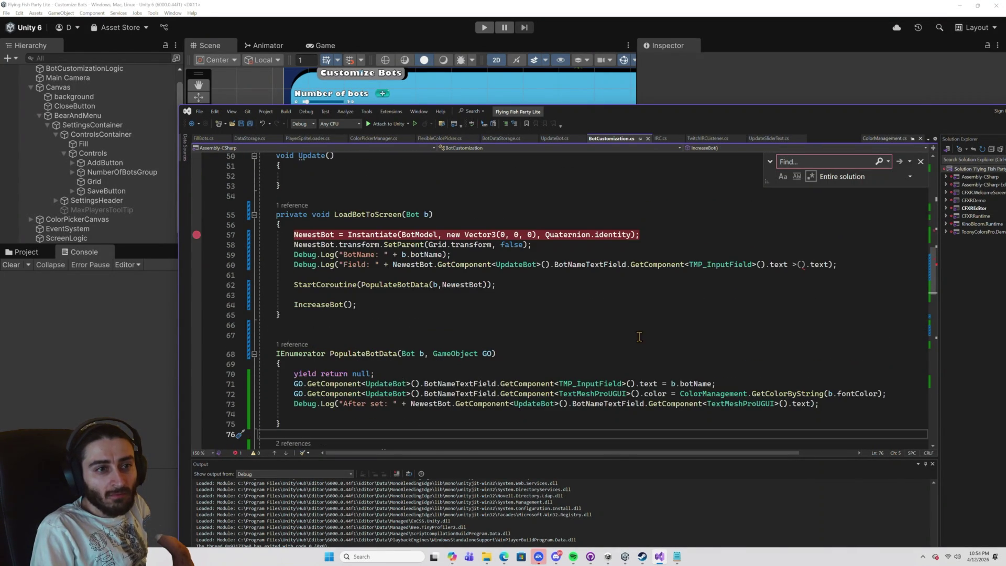
# Delete the stray '>' and duplicate '().text' on line 60, save, and enter Play mode.
pyautogui.click(798, 265)
pyautogui.press('BackSpace')
pyautogui.moveTo(825, 265); pyautogui.dragTo(793, 264)
pyautogui.press('BackSpace')
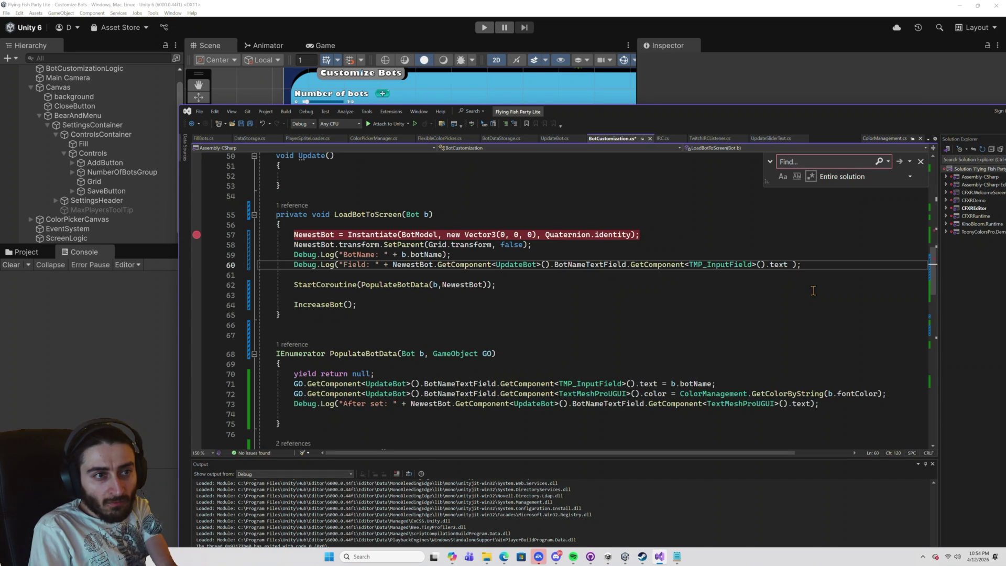
pyautogui.hotkey('ctrl', 's')
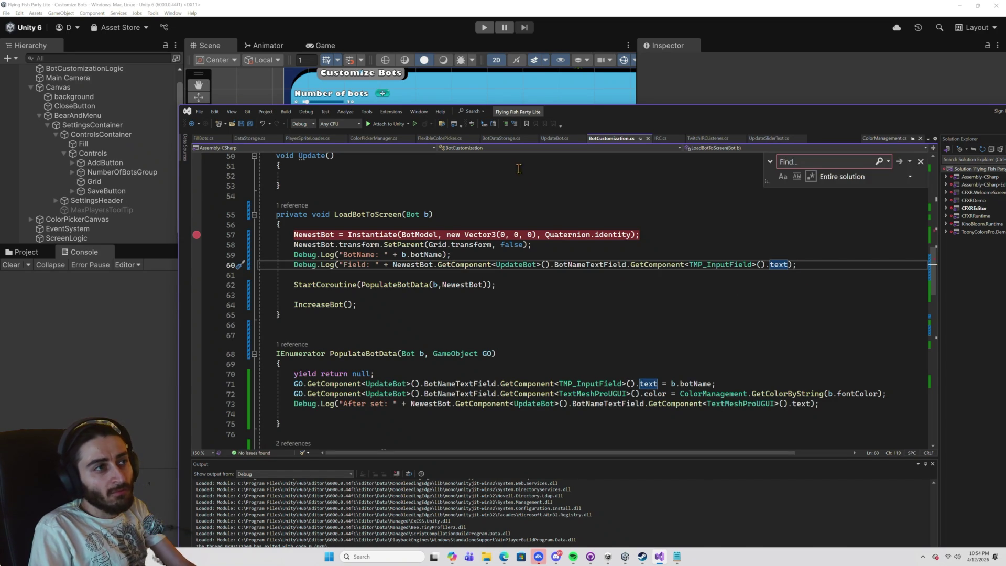
pyautogui.click(483, 26)
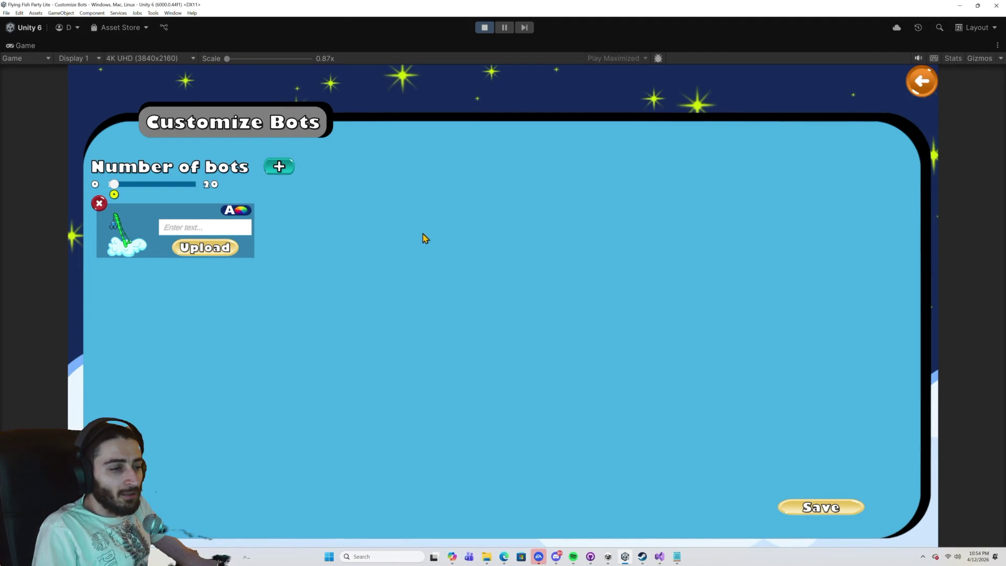
# Pause the Customize Bots test run with its empty name field and bring up Copilot.
pyautogui.click(505, 27)
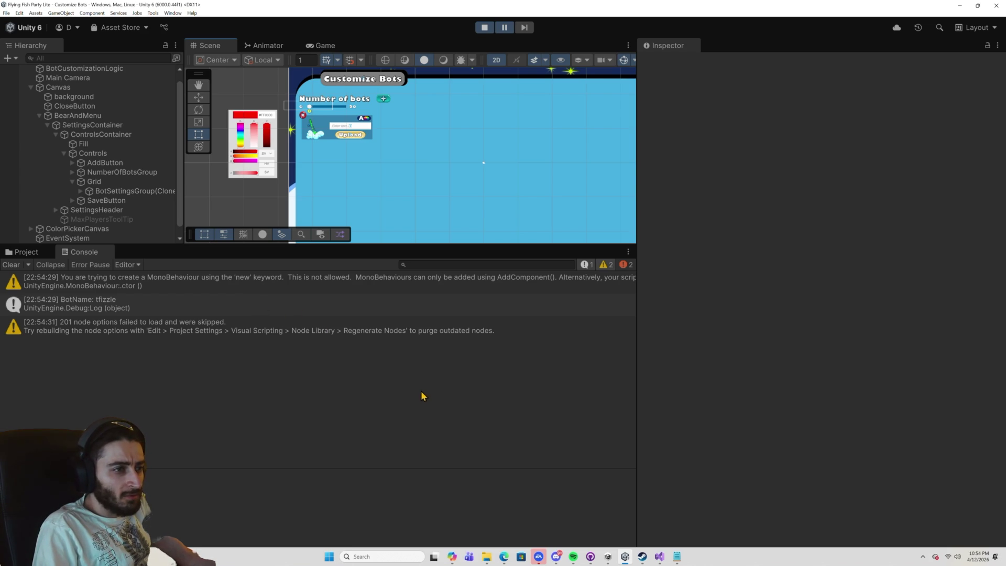
pyautogui.click(451, 557)
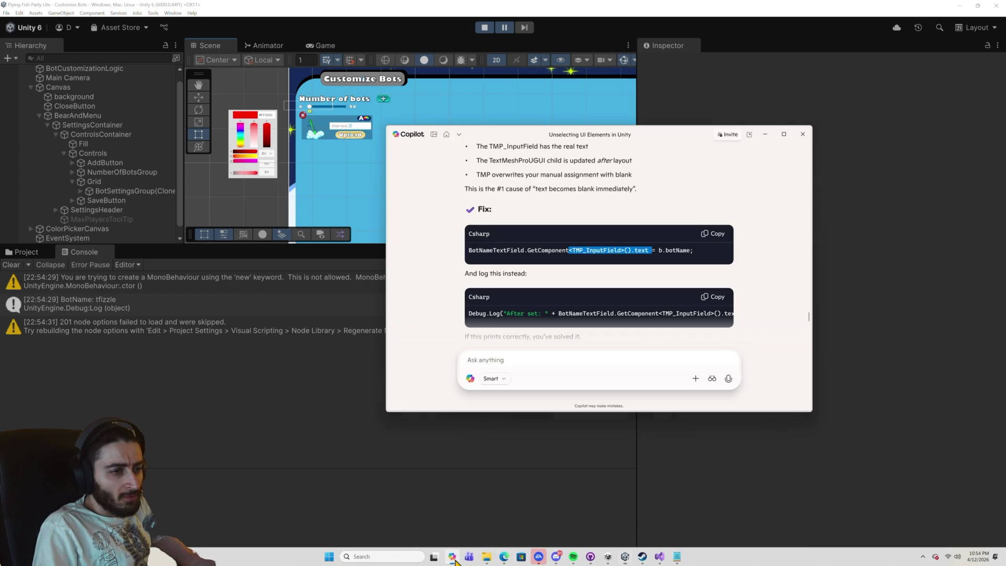
# Delete the BotName and Field Debug.Log lines plus the blank line, then save.
pyautogui.click(632, 521)
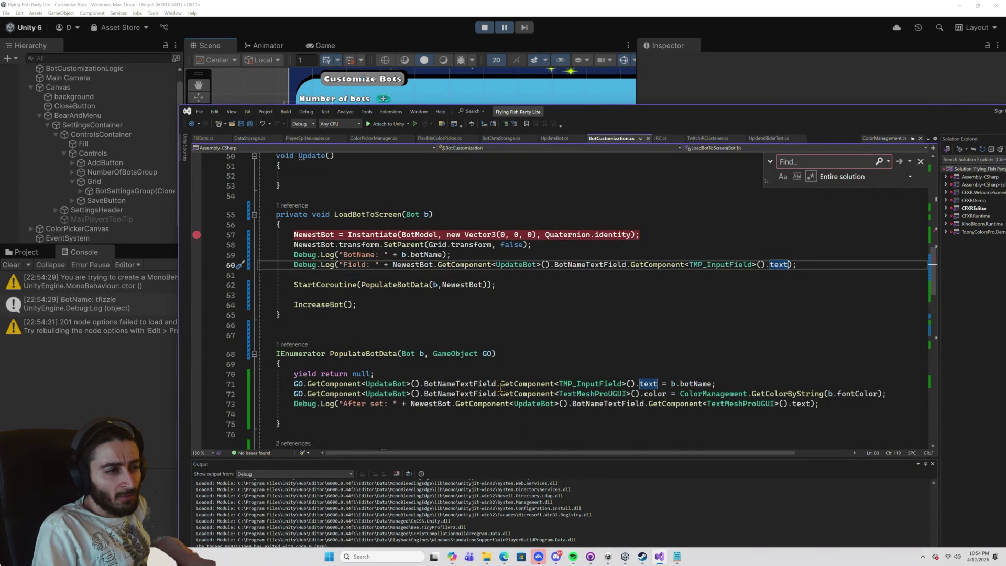
pyautogui.scroll(2, 501, 386)
pyautogui.scroll(-2, 546, 402)
pyautogui.scroll(-2, 546, 402)
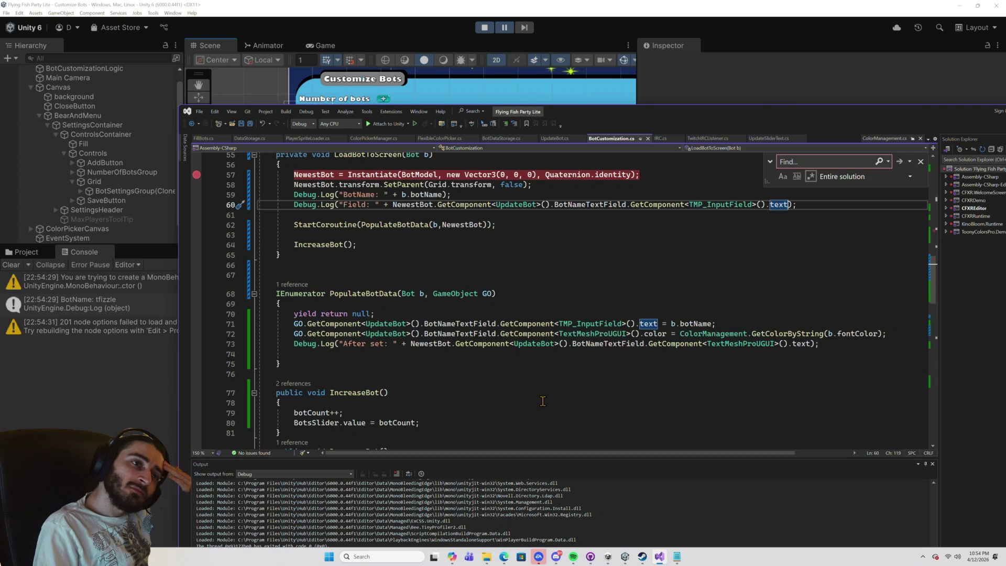
pyautogui.scroll(1, 524, 280)
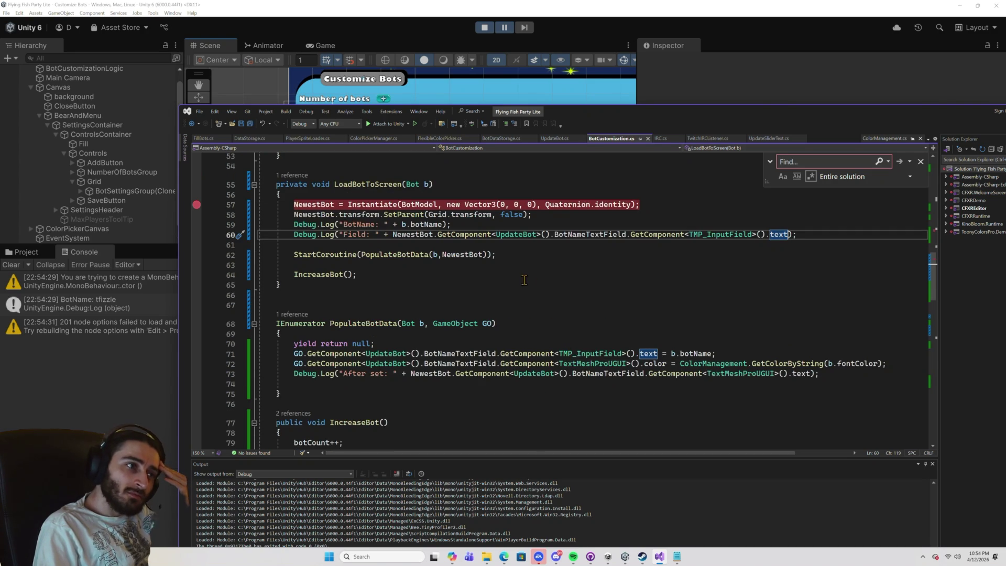
pyautogui.moveTo(299, 245); pyautogui.dragTo(211, 229)
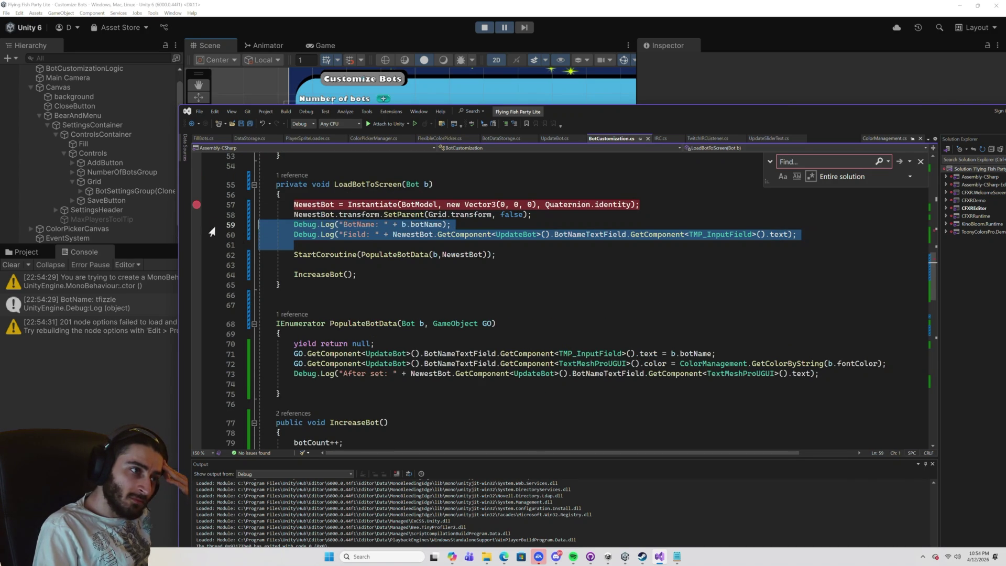
pyautogui.press('Delete')
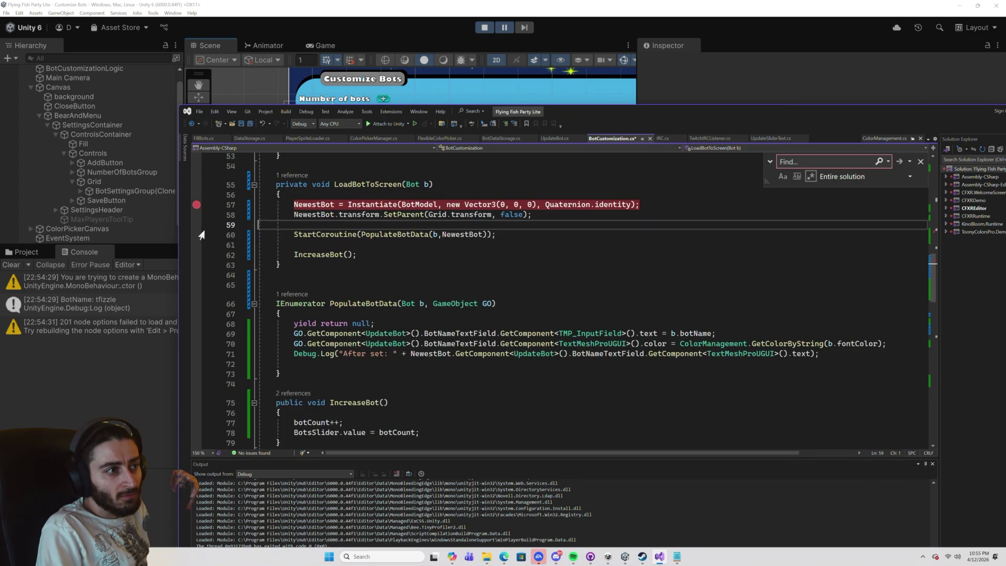
pyautogui.press('BackSpace')
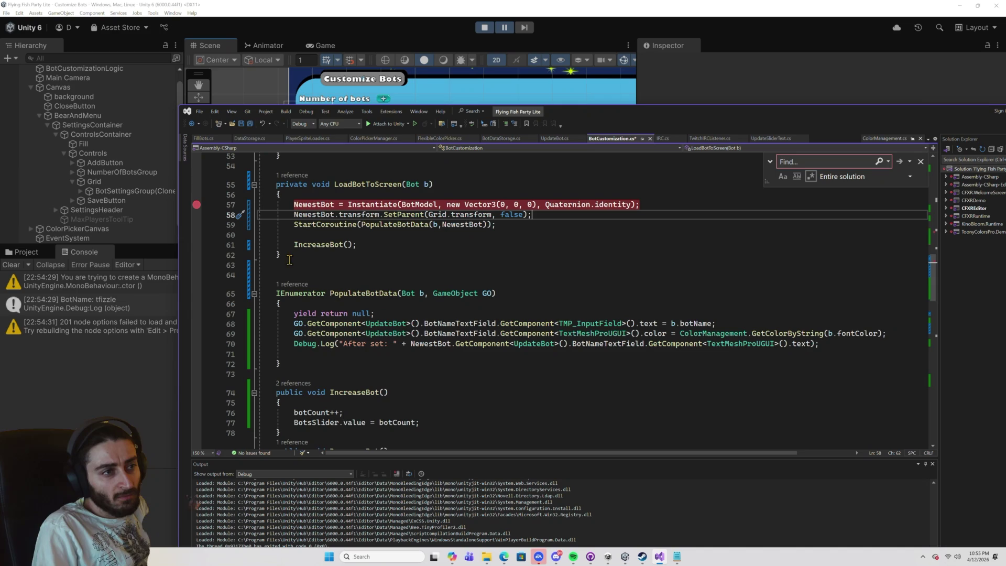
pyautogui.hotkey('ctrl', 's')
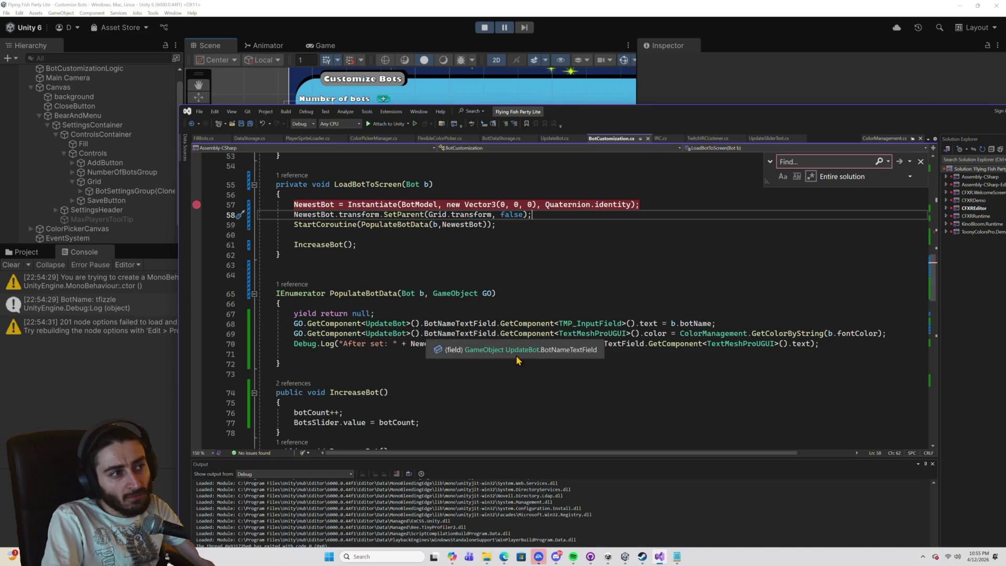
# Delete the After set Debug.Log line, save, and stop Play mode in Unity.
pyautogui.tripleClick(588, 346)
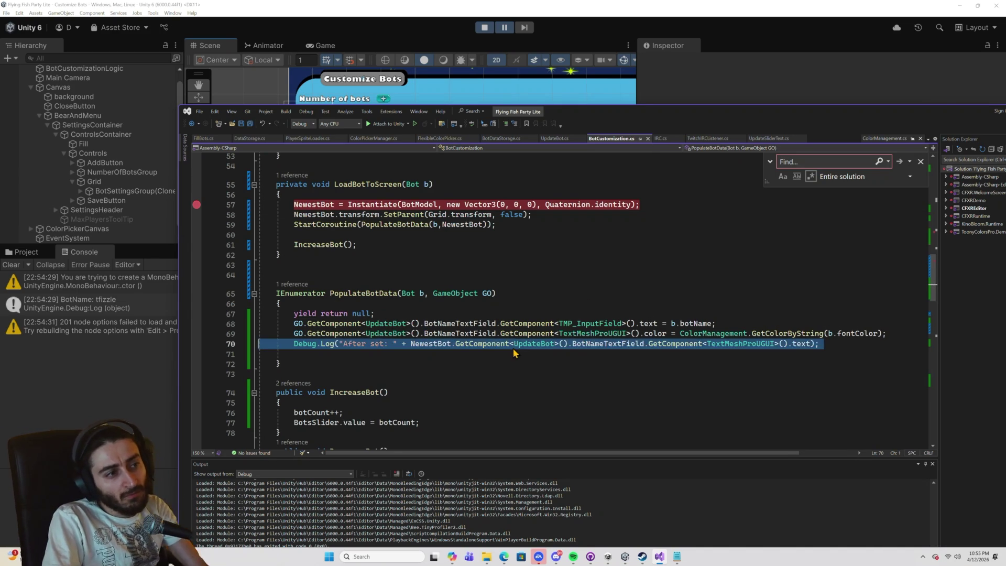
pyautogui.press('Delete')
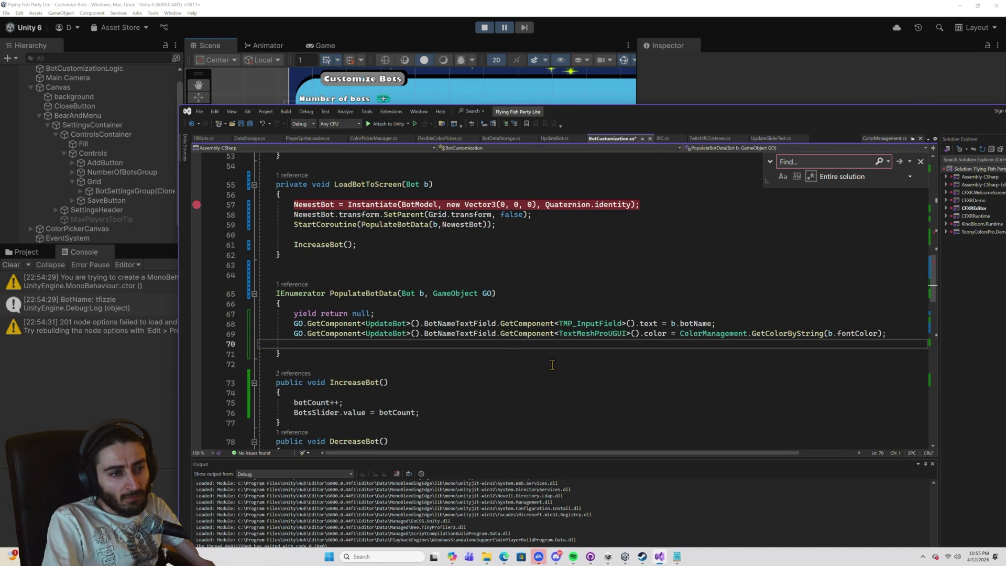
pyautogui.hotkey('ctrl', 's')
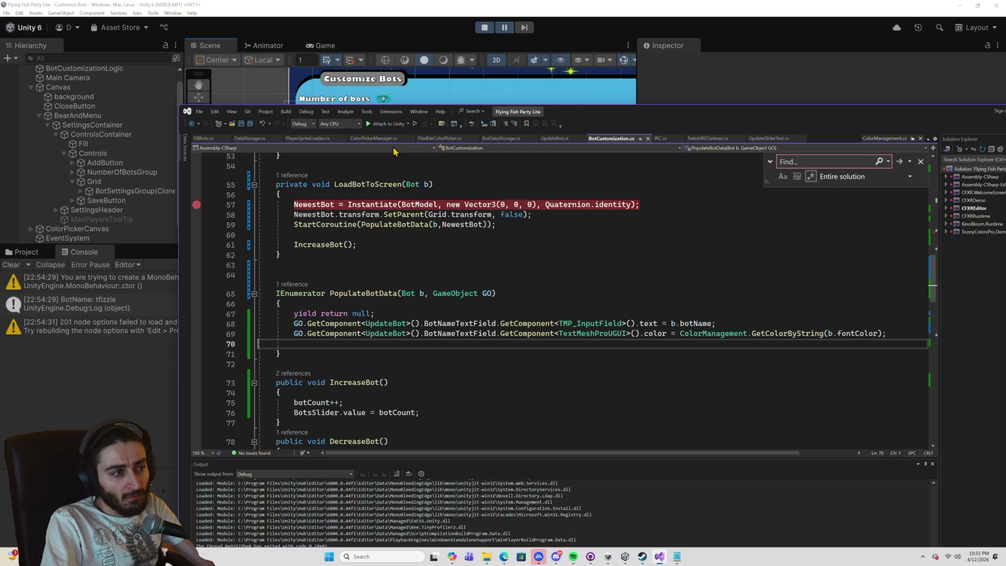
pyautogui.click(484, 28)
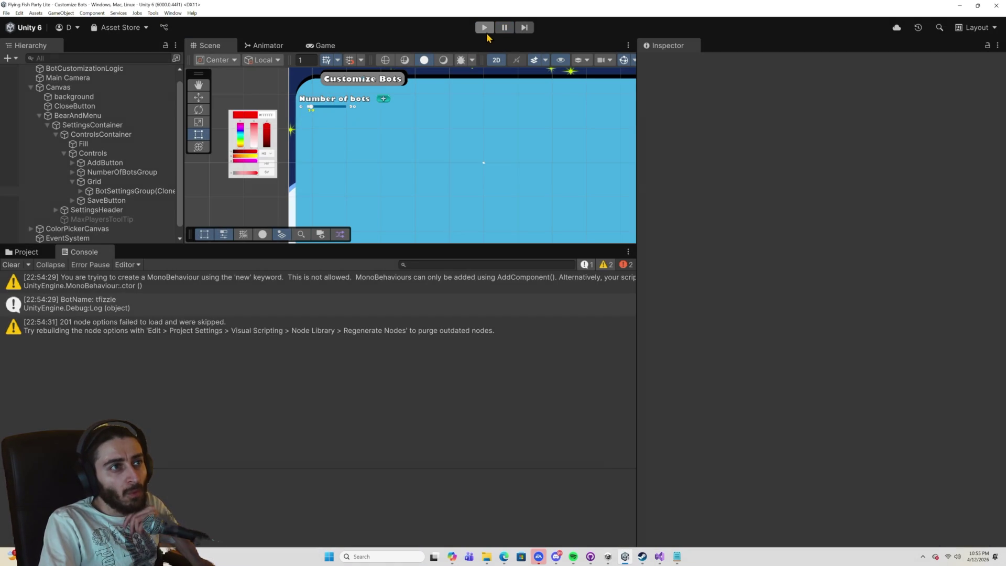
# Rerun the game with three bots showing empty names, then scroll Copilot to Cause 2.
pyautogui.click(485, 29)
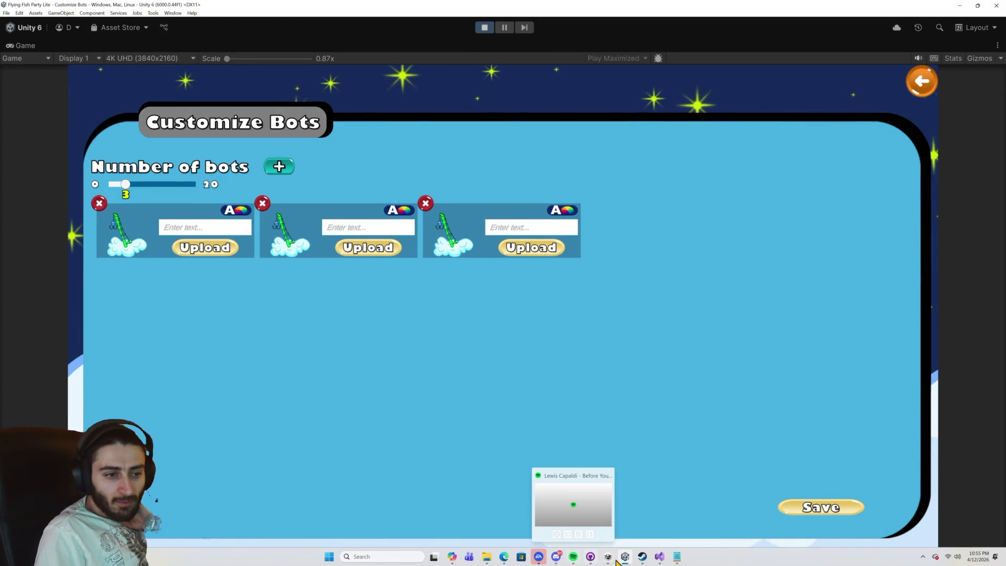
pyautogui.click(455, 557)
pyautogui.scroll(-3, 533, 310)
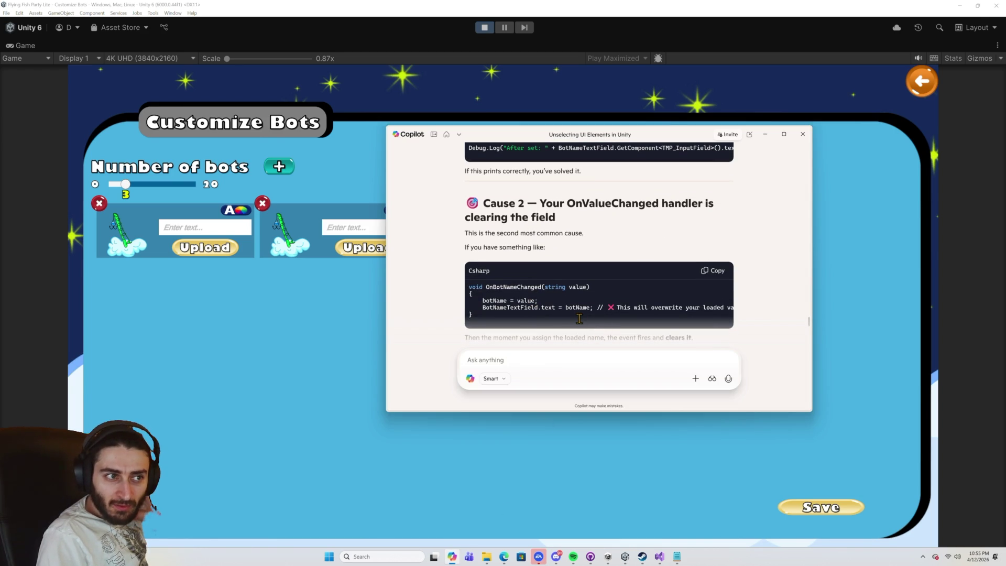
# Select and copy the BotNameTextField.onValueChanged.RemoveAllListeners(); line from Copilot's reply.
pyautogui.scroll(-1, 580, 319)
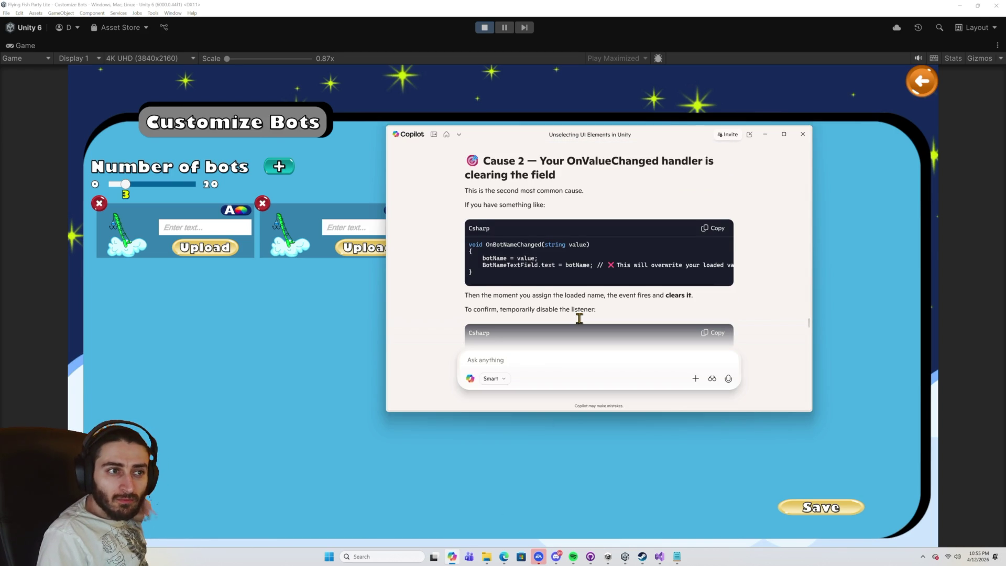
pyautogui.scroll(-1, 579, 319)
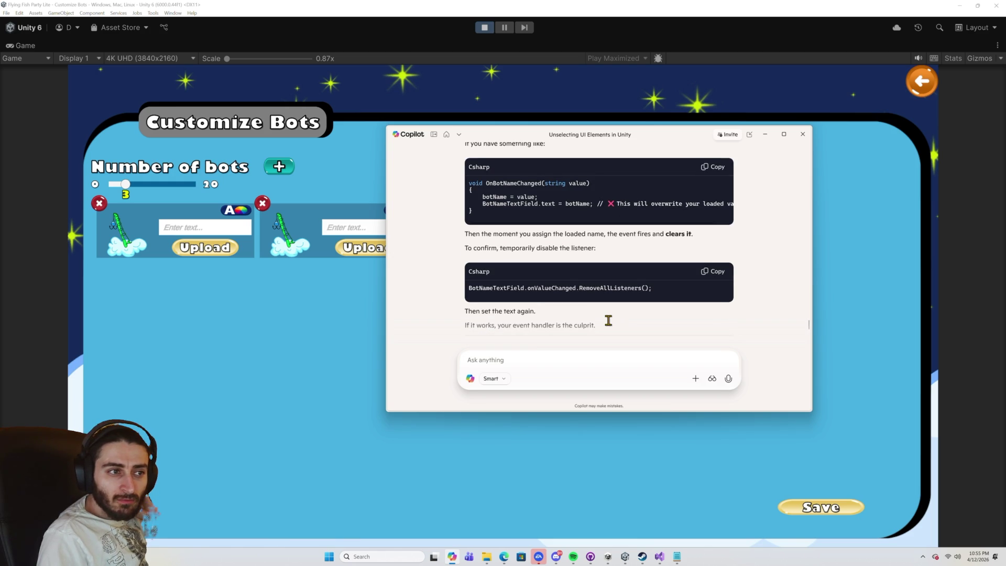
pyautogui.doubleClick(561, 289)
pyautogui.click(617, 288)
pyautogui.moveTo(669, 289); pyautogui.dragTo(579, 288)
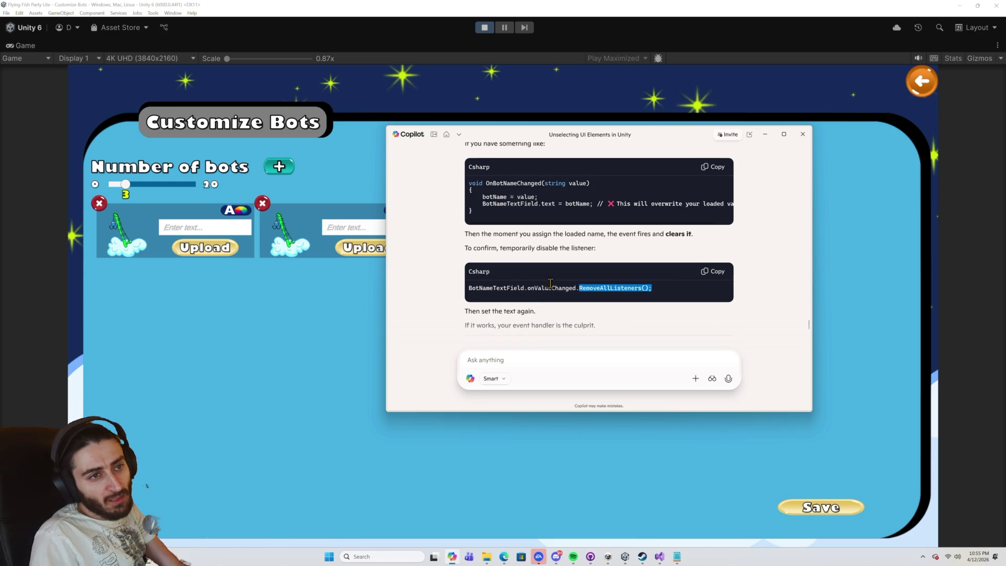
pyautogui.moveTo(654, 289); pyautogui.dragTo(466, 288)
pyautogui.hotkey('ctrl', 'c')
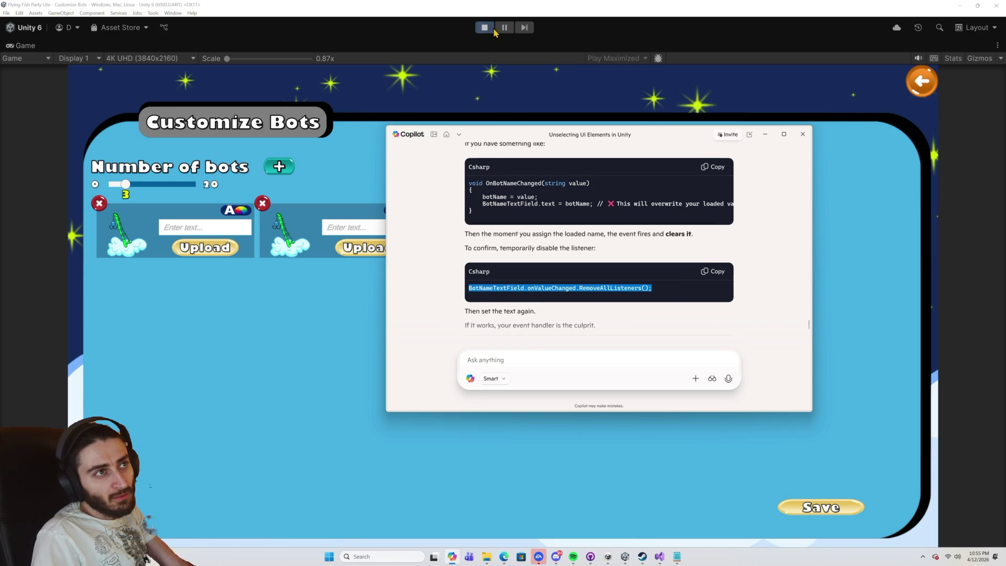
# Paste the RemoveAllListeners line on a new line after line 58 in LoadBotToScreen.
pyautogui.click(659, 556)
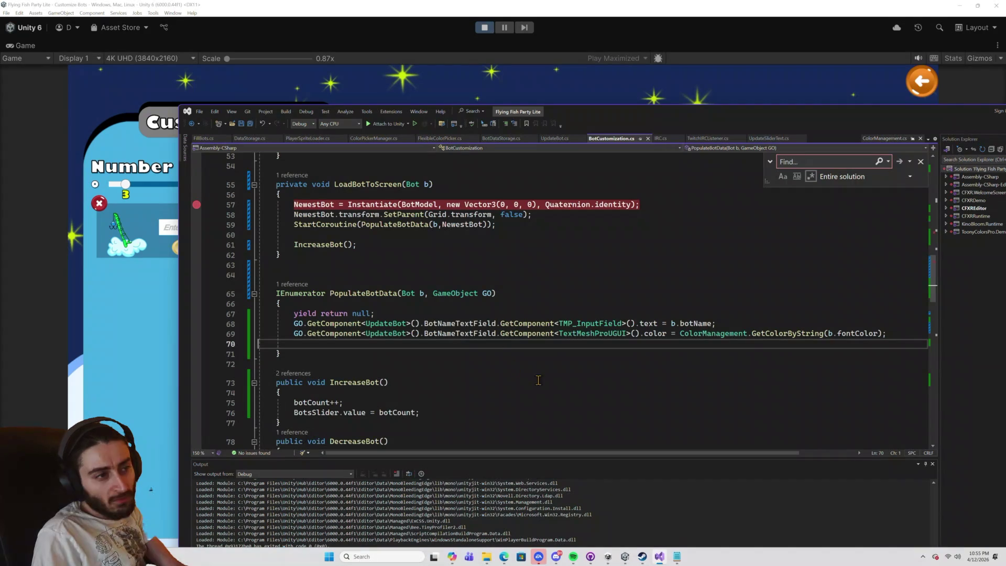
pyautogui.scroll(2, 479, 345)
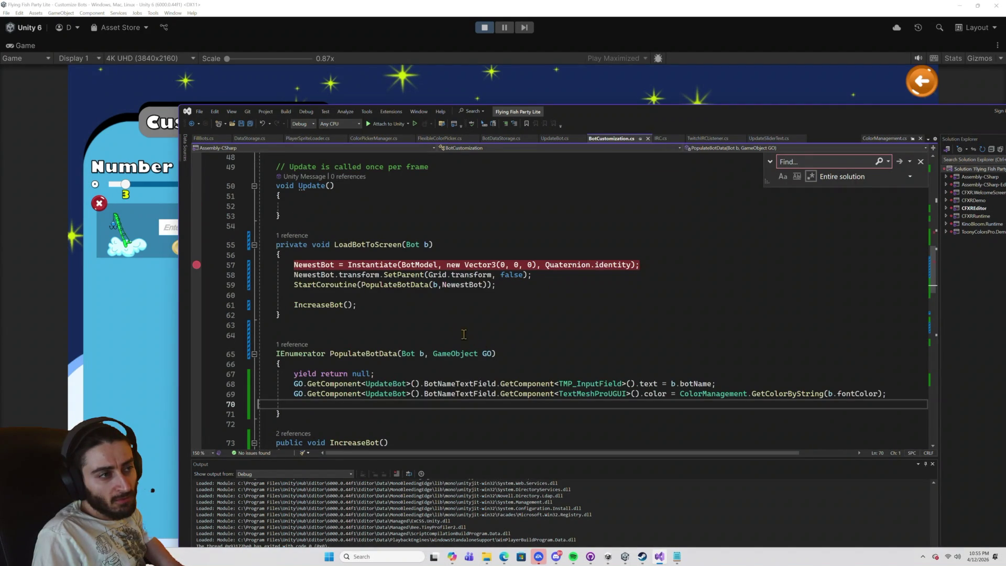
pyautogui.click(542, 276)
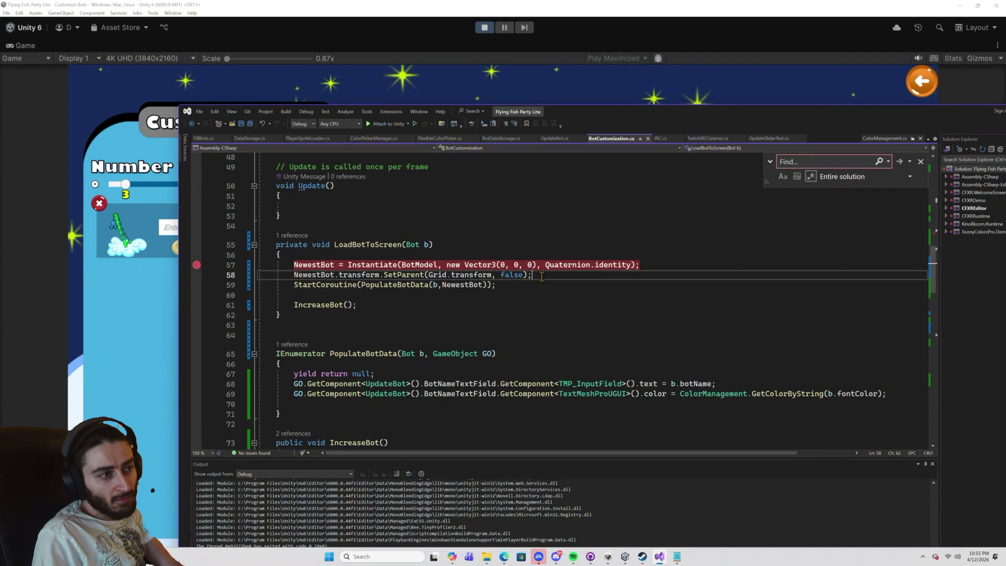
pyautogui.press('Return')
pyautogui.hotkey('ctrl', 'v')
pyautogui.press('Return')
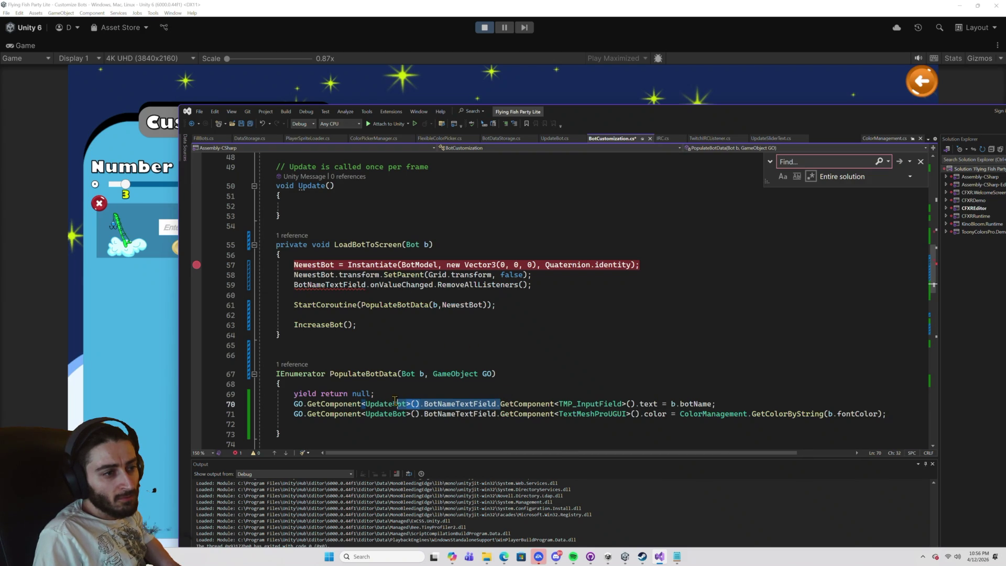
# Rewrite it as NewestBot.GetComponent<UpdateBot>().BotNameTextField.onValueChanged.RemoveAllListeners();.
pyautogui.click(308, 404)
pyautogui.click(298, 404)
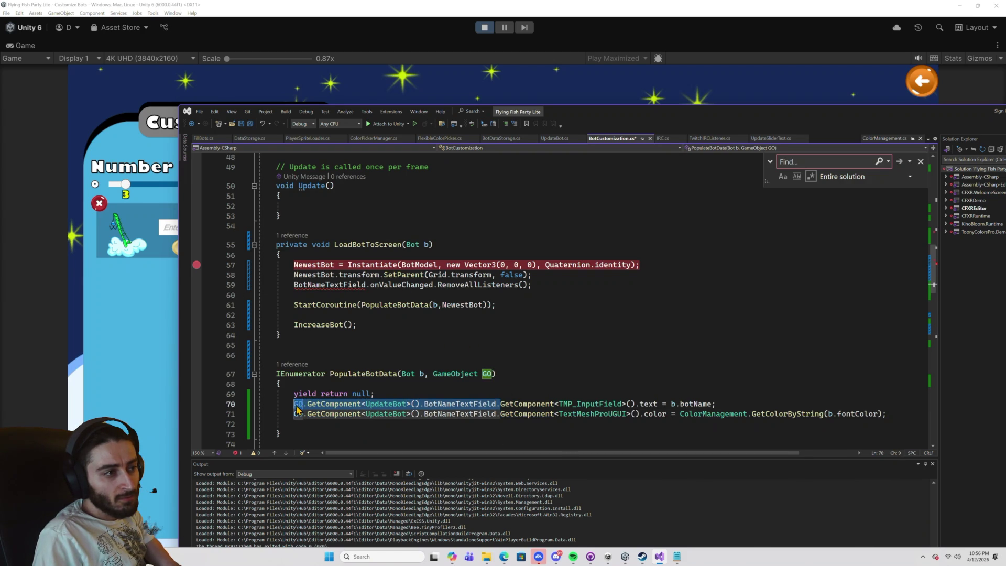
pyautogui.click(318, 283)
pyautogui.doubleClick(318, 283)
pyautogui.write('GO.GetComponent<UpdateBot>().BotNameTextField.')
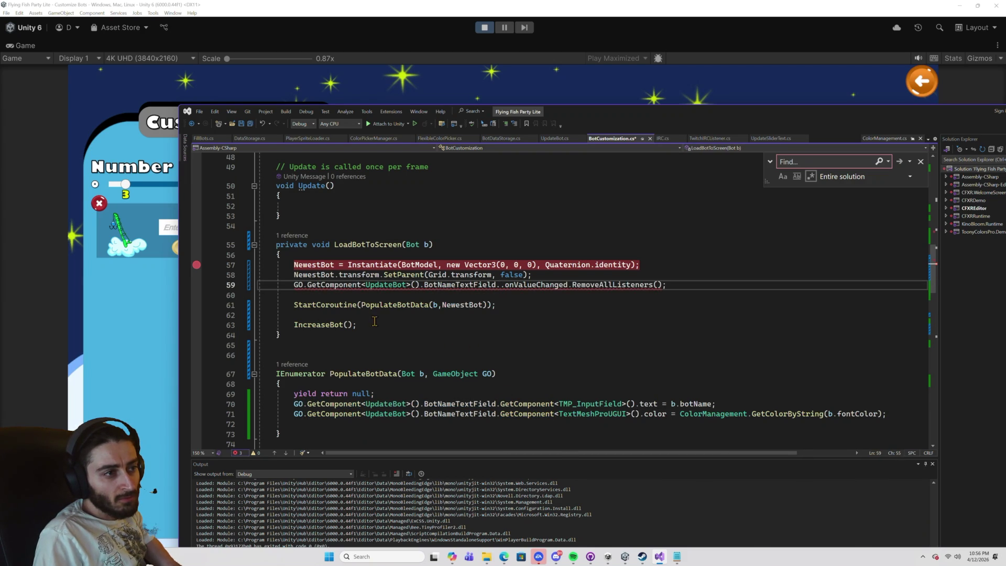
pyautogui.press('BackSpace')
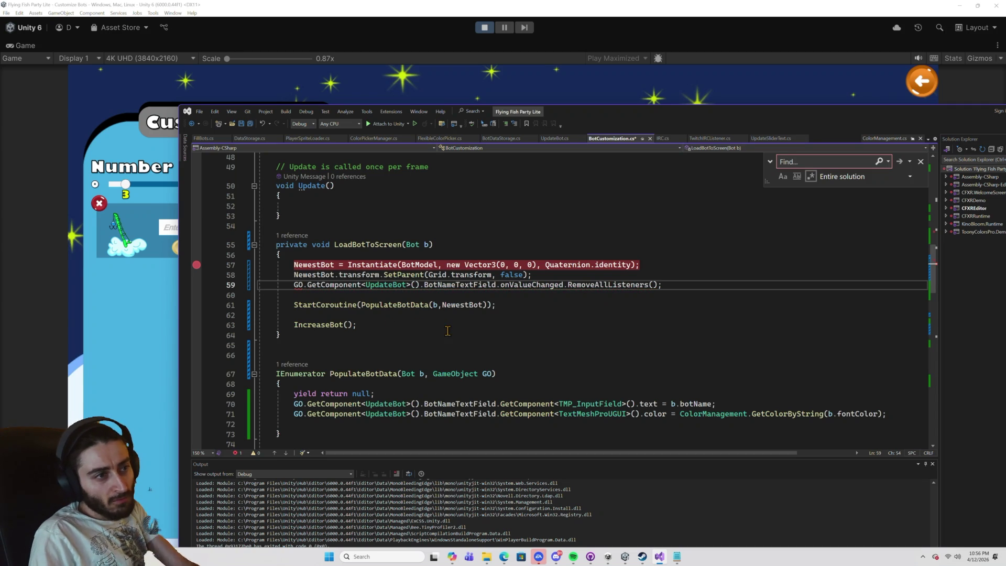
pyautogui.doubleClick(313, 275)
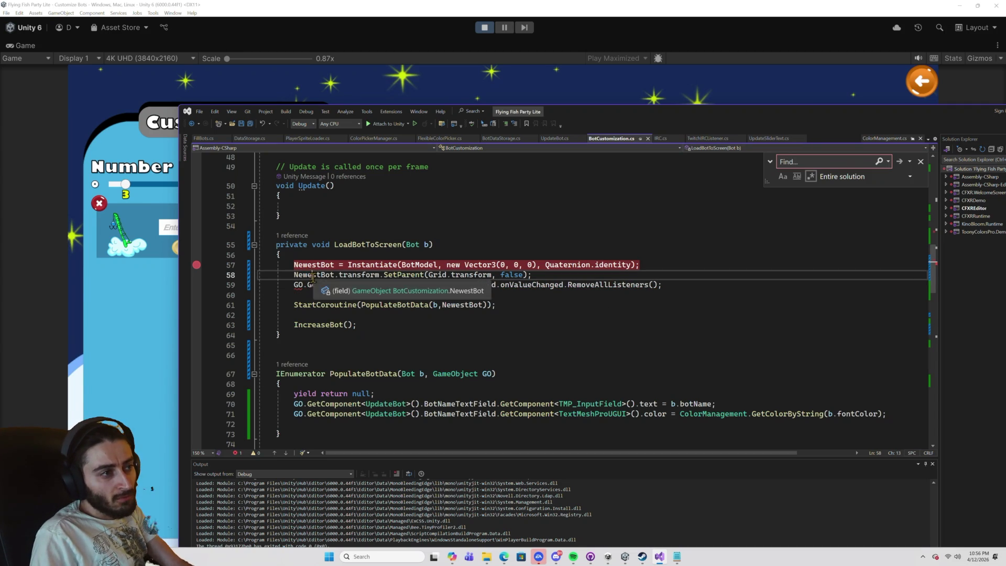
pyautogui.hotkey('ctrl', 'c')
pyautogui.doubleClick(298, 286)
pyautogui.hotkey('ctrl', 'v')
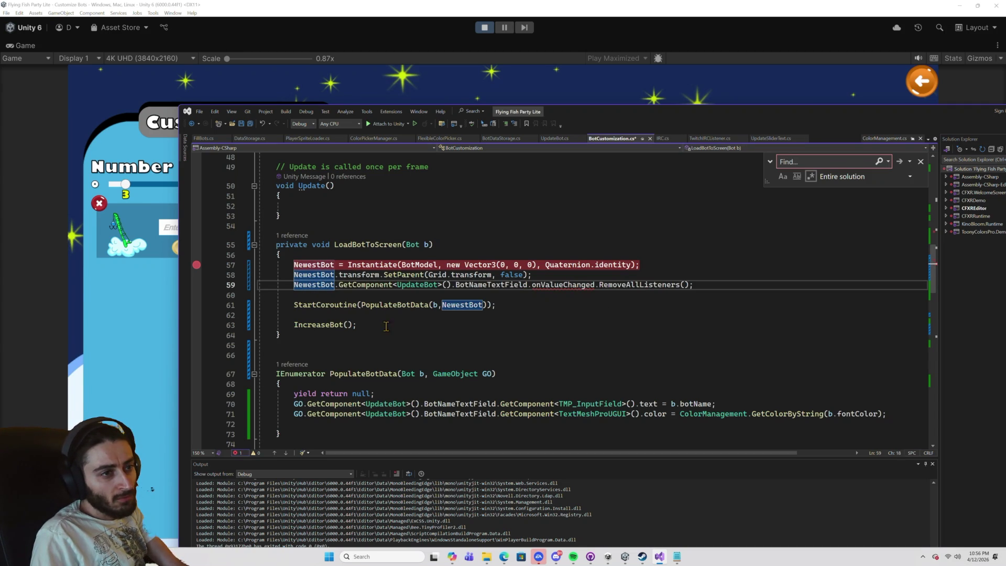
pyautogui.moveTo(553, 287)
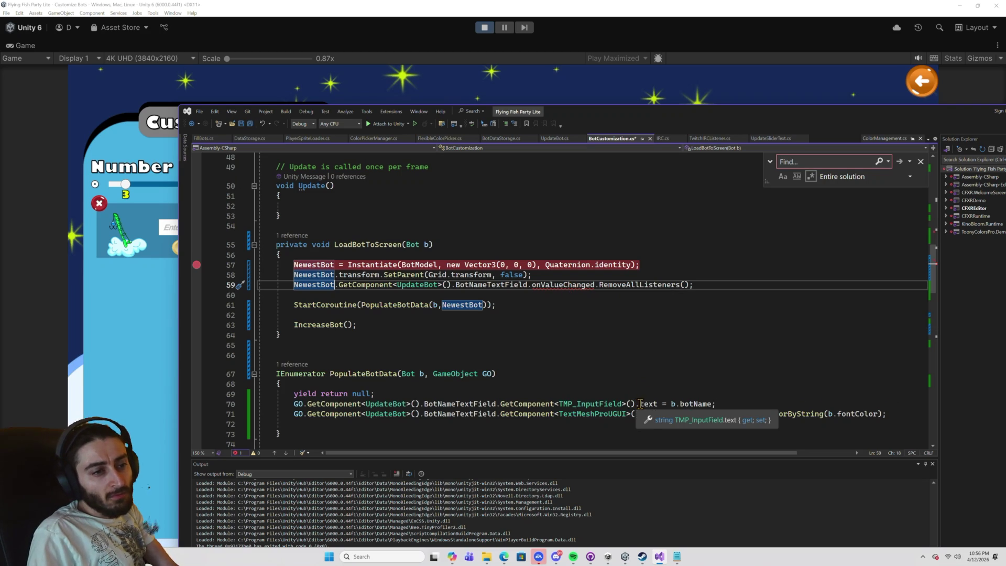
# Switch line 70 to GetComponent<TextMeshProUGUI>() and insert that lookup into line 59.
pyautogui.doubleClick(592, 413)
pyautogui.hotkey('ctrl', 'c')
pyautogui.doubleClick(590, 403)
pyautogui.hotkey('ctrl', 'v')
pyautogui.moveTo(644, 404); pyautogui.dragTo(498, 404)
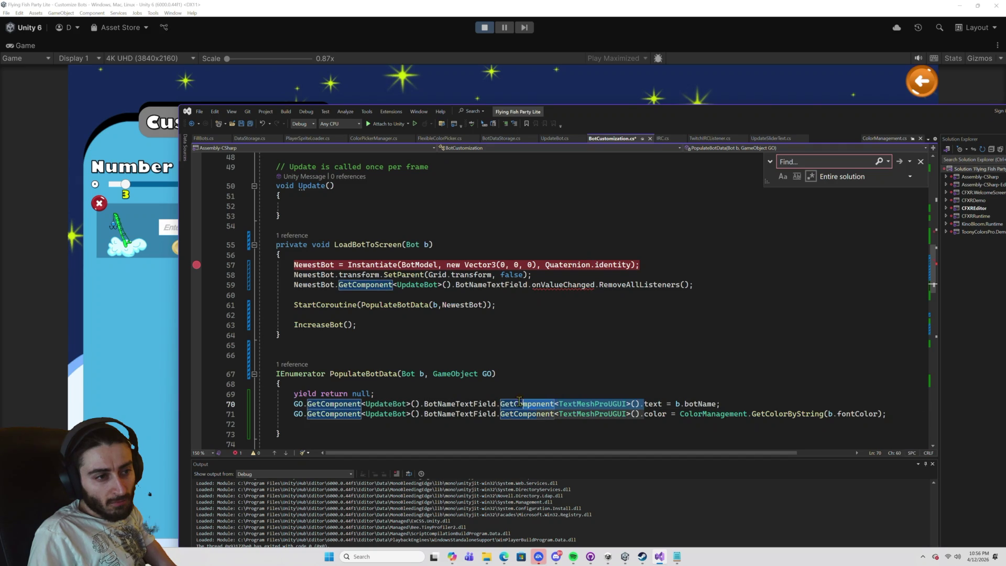
pyautogui.hotkey('ctrl', 'c')
pyautogui.click(531, 285)
pyautogui.hotkey('ctrl', 'v')
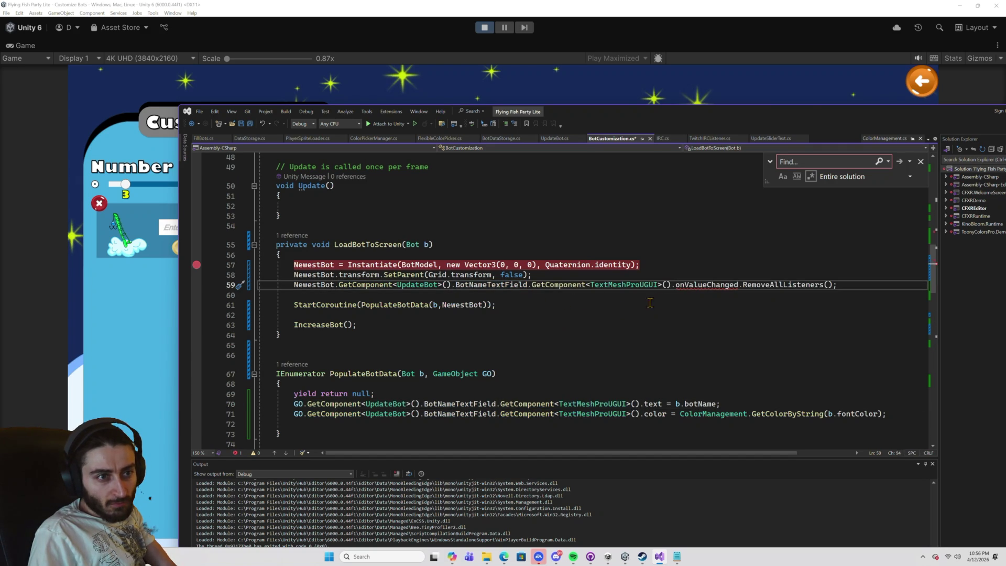
# Remove the lookup and retype onValueChanged on line 59, then switch back to Copilot's answer.
pyautogui.moveTo(691, 286)
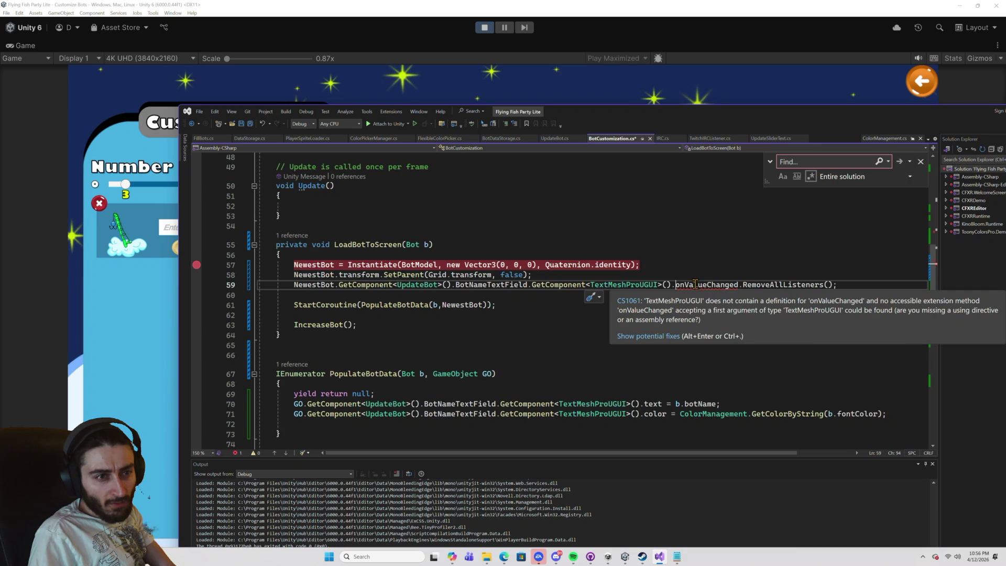
pyautogui.doubleClick(695, 285)
pyautogui.press('BackSpace')
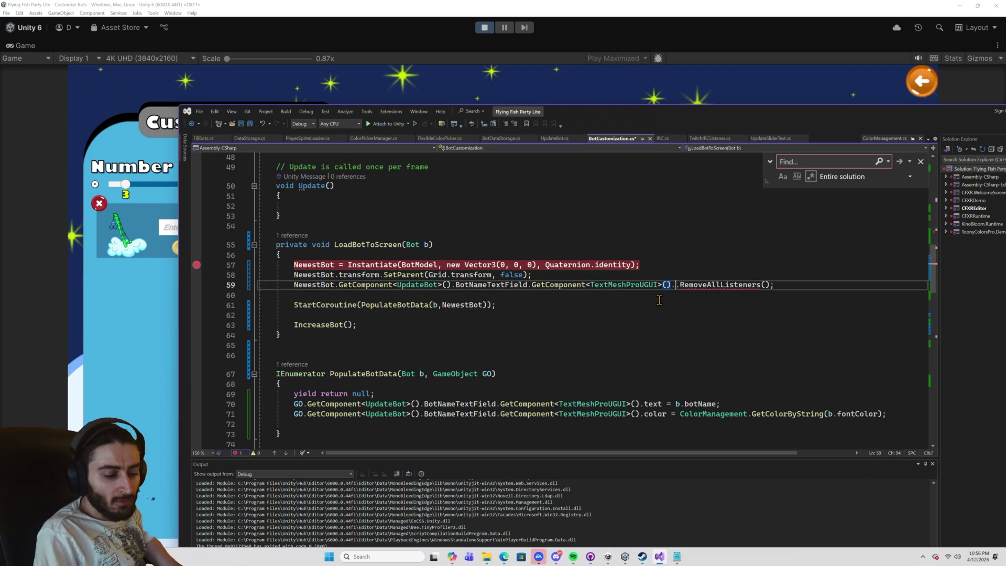
pyautogui.write('on')
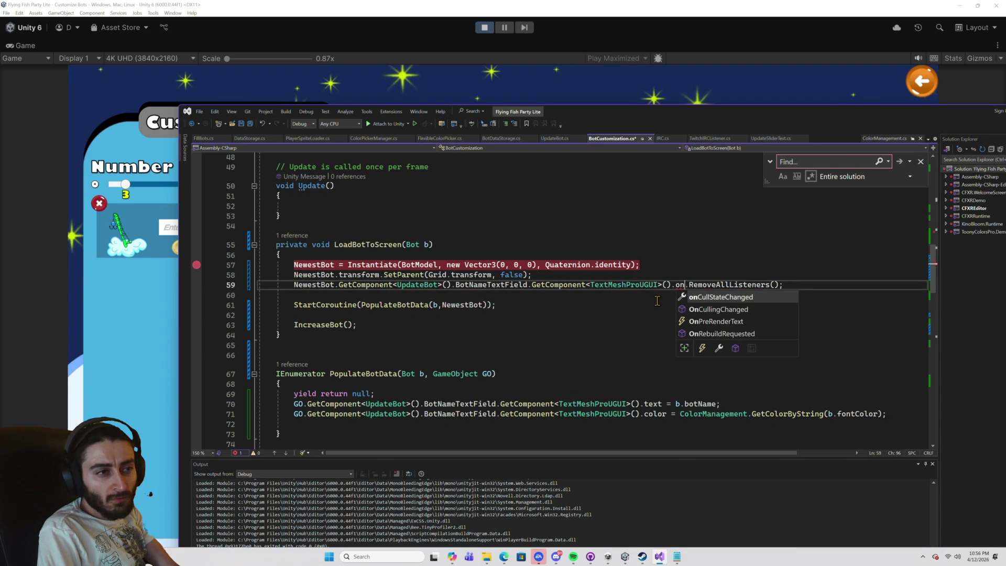
pyautogui.press('BackSpace')
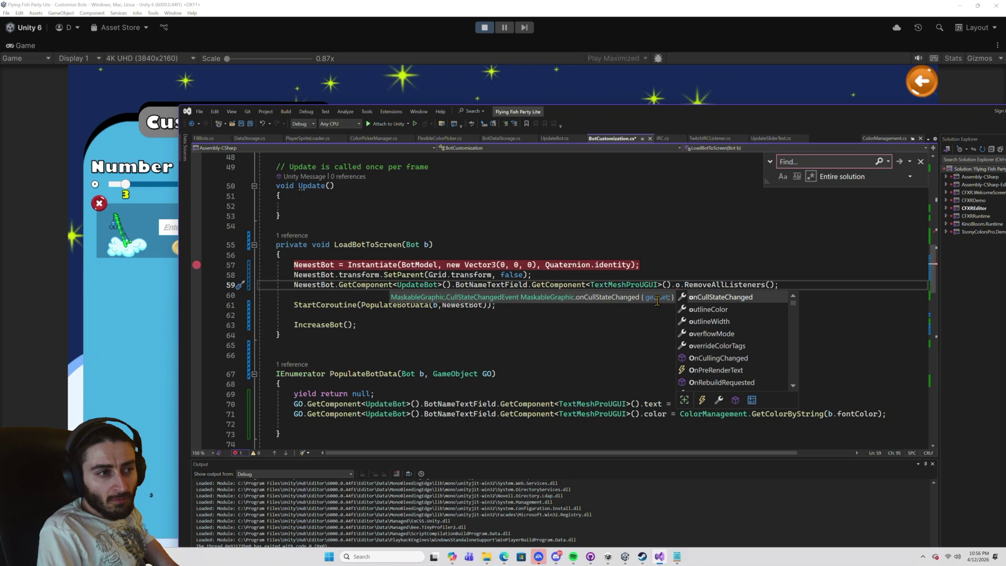
pyautogui.press('BackSpace')
pyautogui.press('BackSpace')
pyautogui.press('BackSpace')
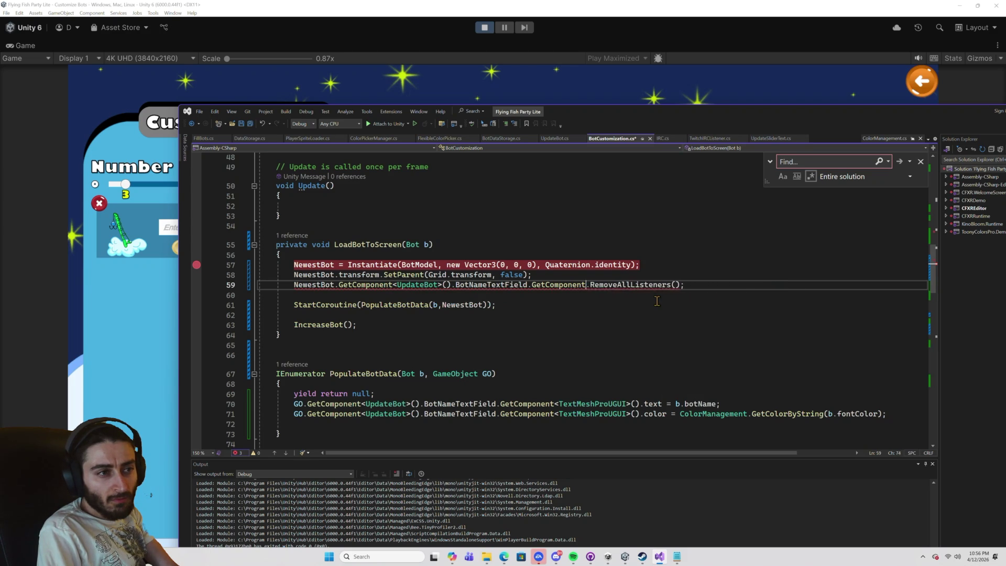
pyautogui.press('BackSpace')
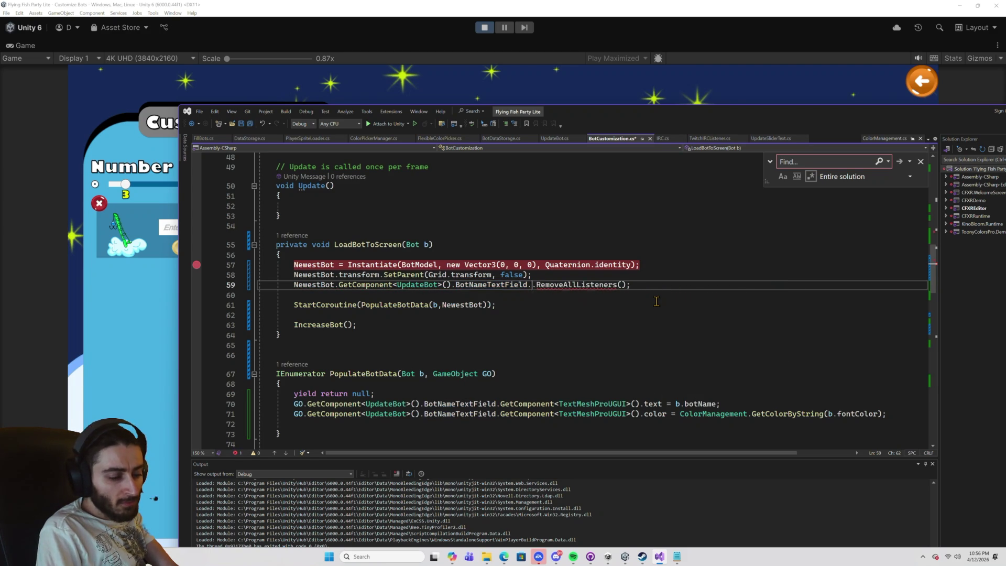
pyautogui.write('onVa')
pyautogui.hotkey('alt', 'Tab')
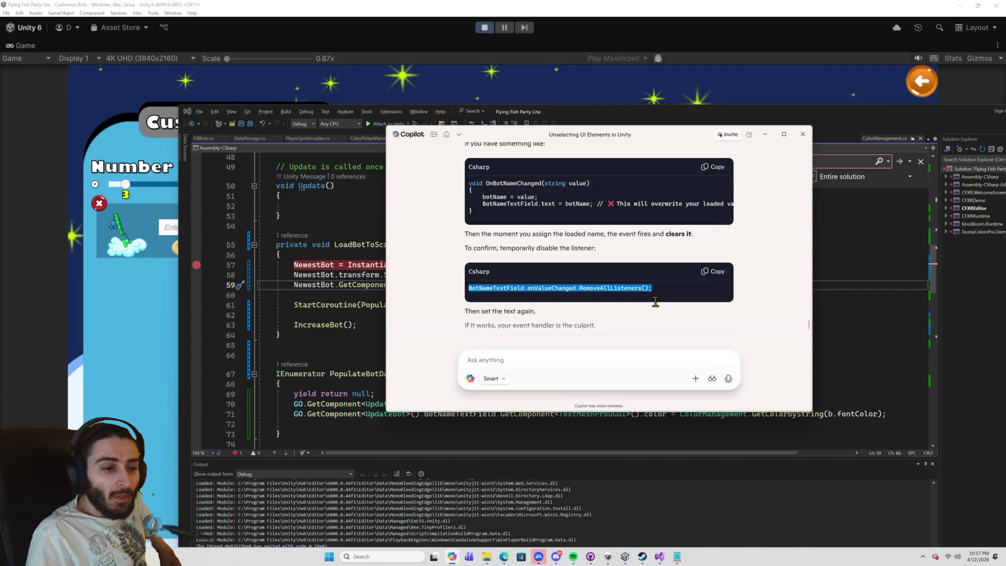
# Stop play, see compiler errors block Play mode, then delete the stray 'onva' on line 59.
pyautogui.click(485, 27)
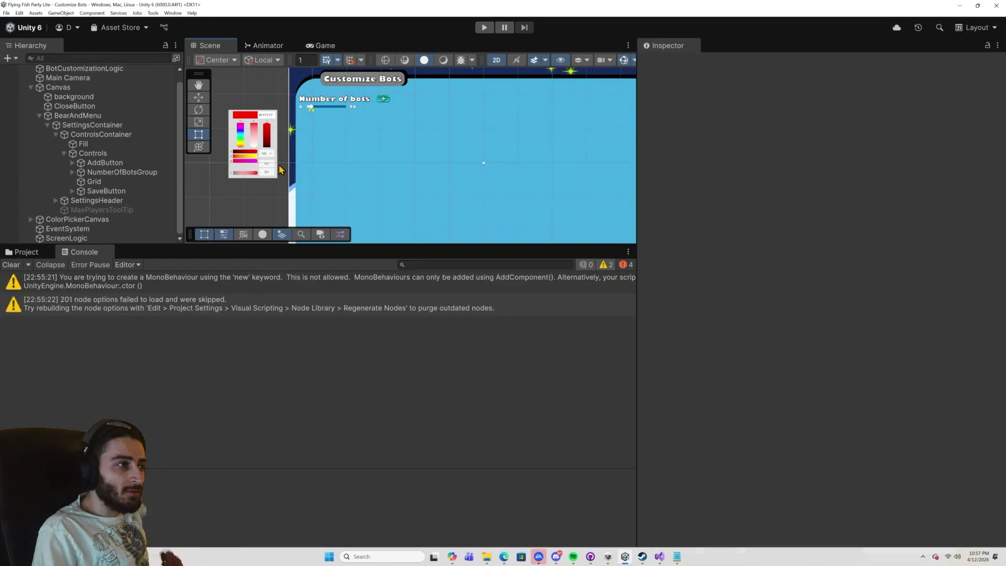
pyautogui.click(484, 29)
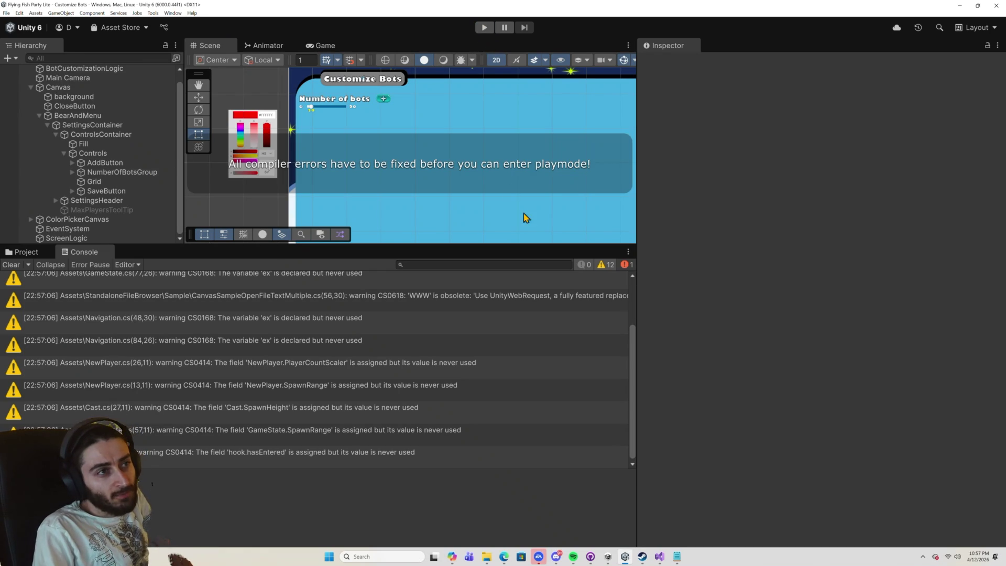
pyautogui.click(660, 557)
pyautogui.doubleClick(540, 285)
pyautogui.press('BackSpace')
pyautogui.press('BackSpace')
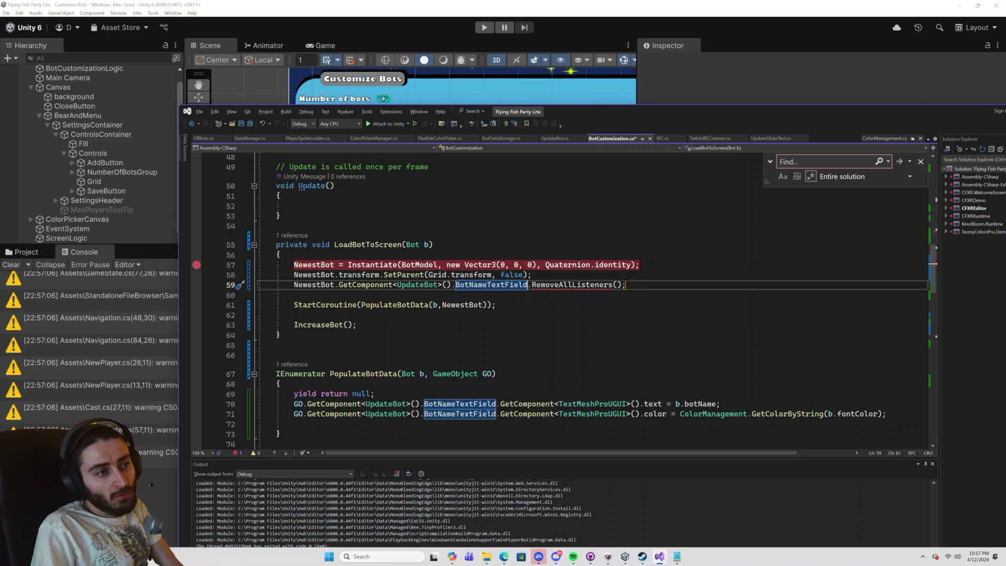
# Delete the RemoveAllListeners line from LoadBotToScreen, save BotCustomization.cs, and rerun the game in Unity.
pyautogui.tripleClick(607, 286)
pyautogui.press('BackSpace')
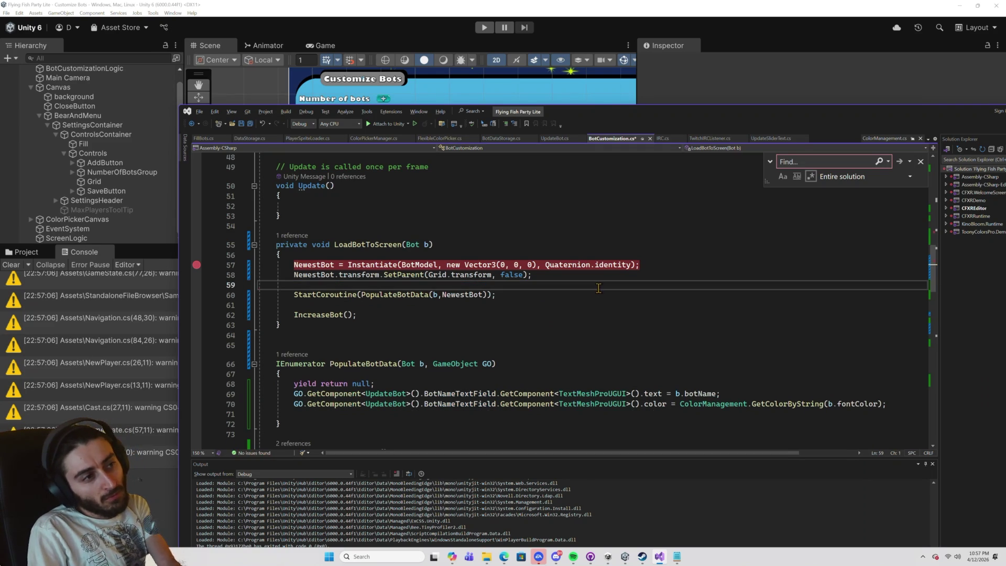
pyautogui.hotkey('ctrl', 's')
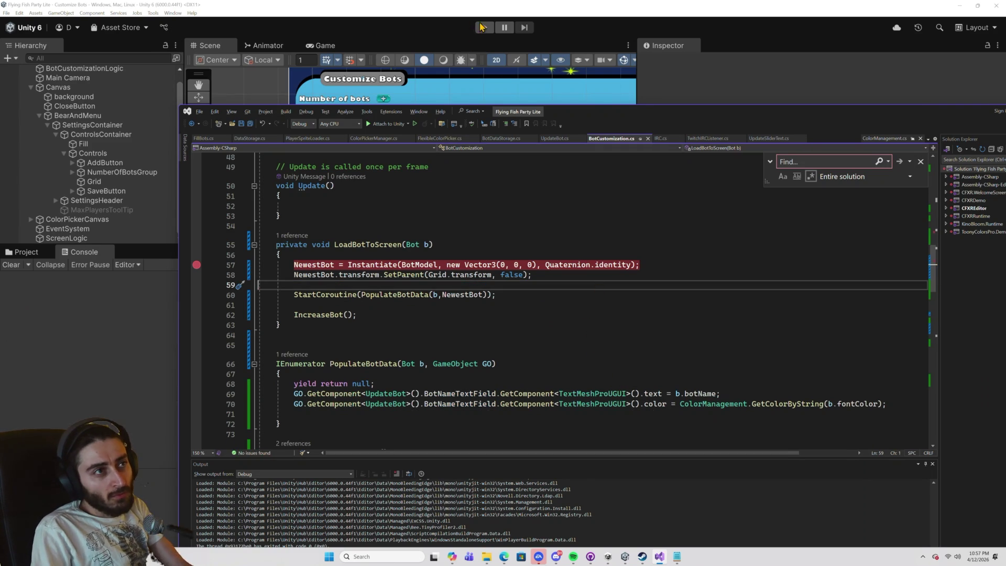
pyautogui.click(485, 28)
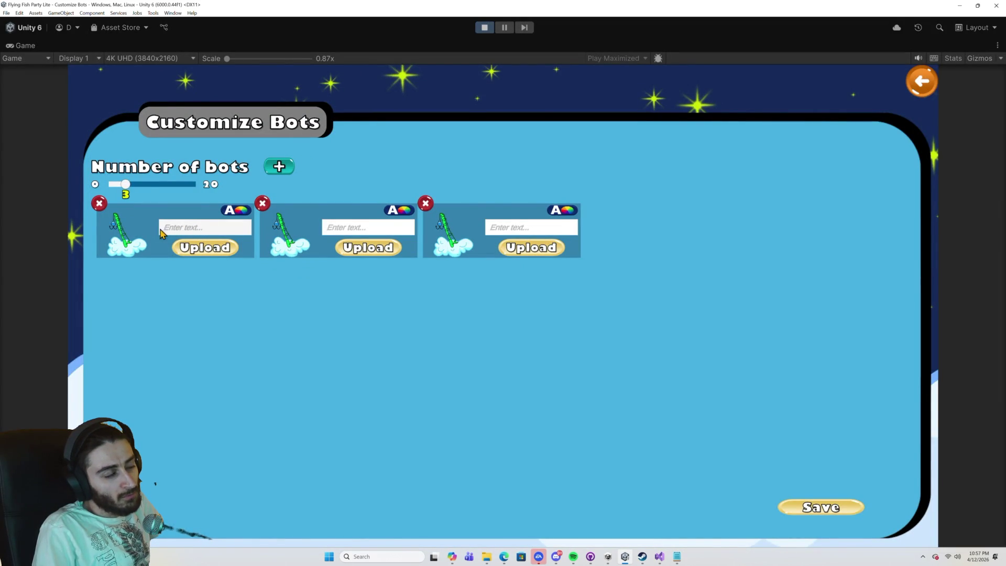
# Stop play mode and select the first bot's PlayerNameInputText under InputField (TMP) > PlayerNameInput.
pyautogui.click(490, 30)
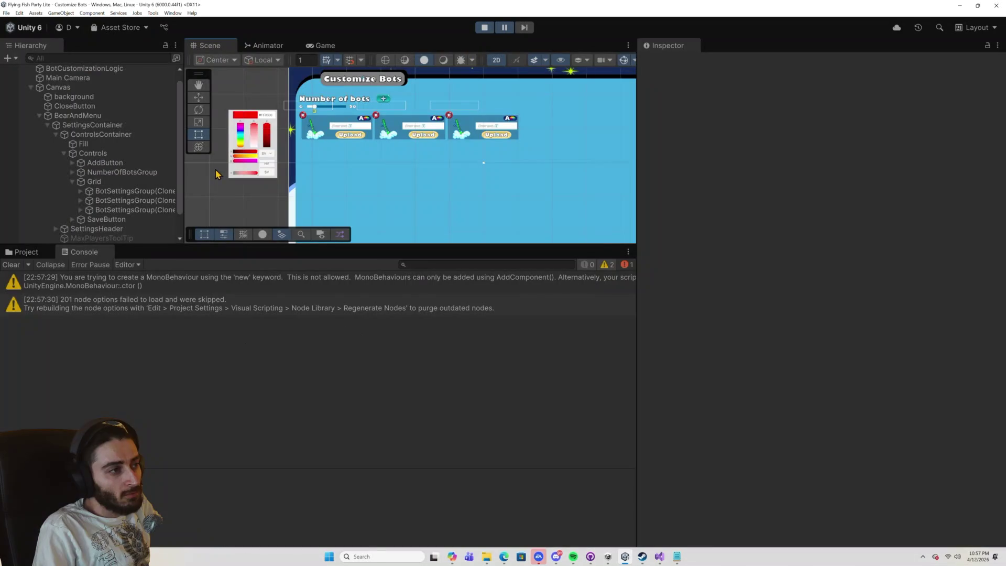
pyautogui.scroll(-1, 131, 191)
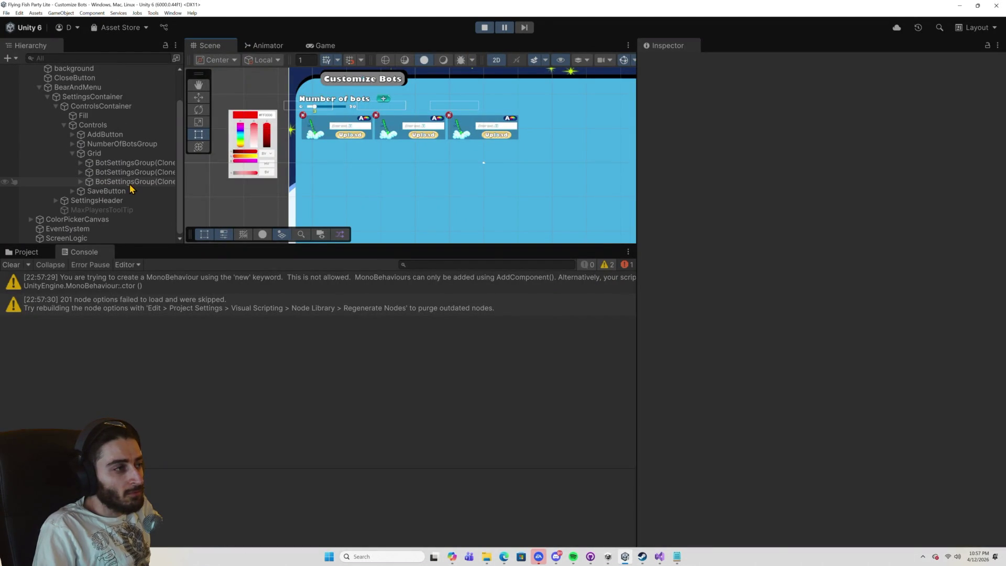
pyautogui.scroll(1, 131, 190)
pyautogui.click(343, 131)
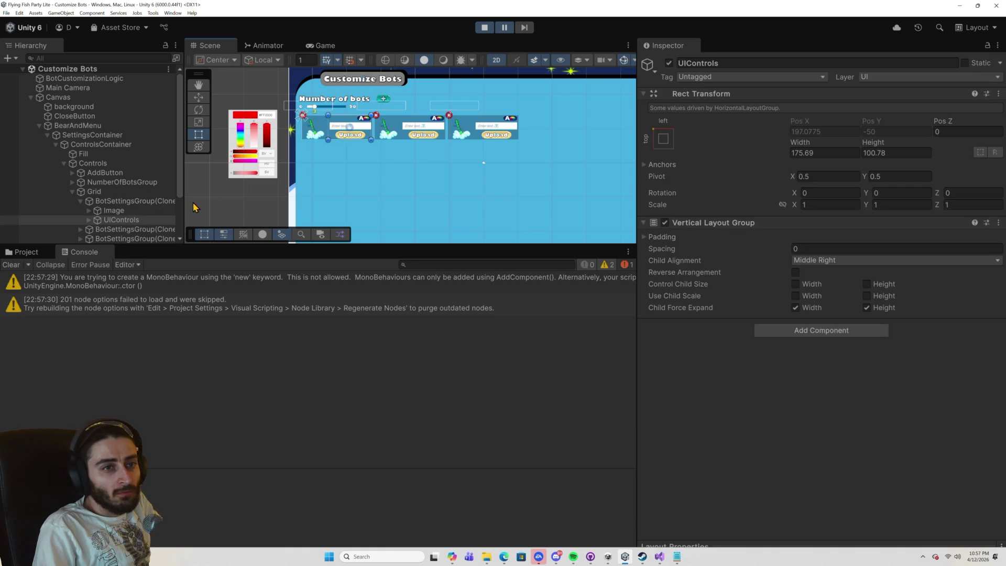
pyautogui.click(349, 128)
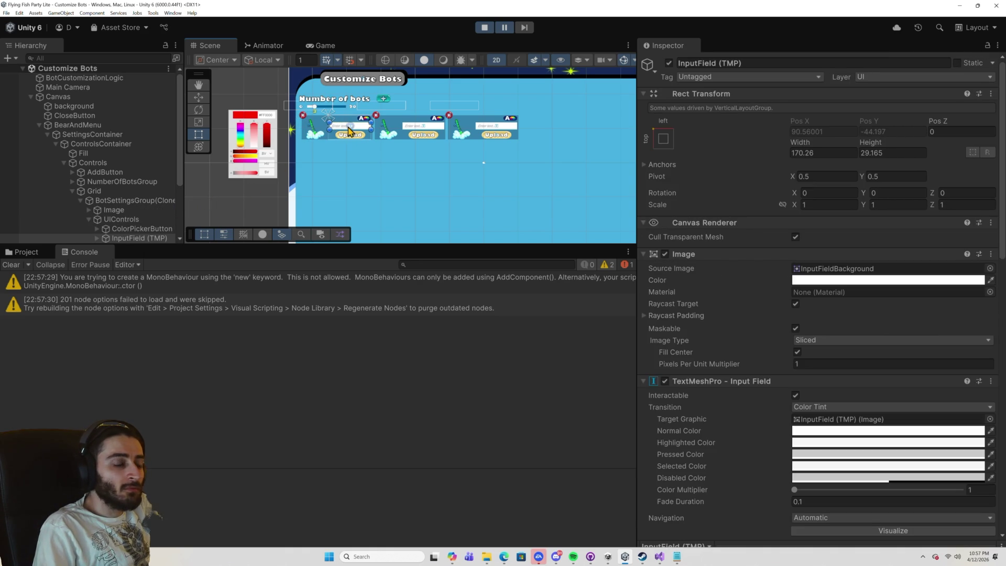
pyautogui.scroll(-2, 105, 194)
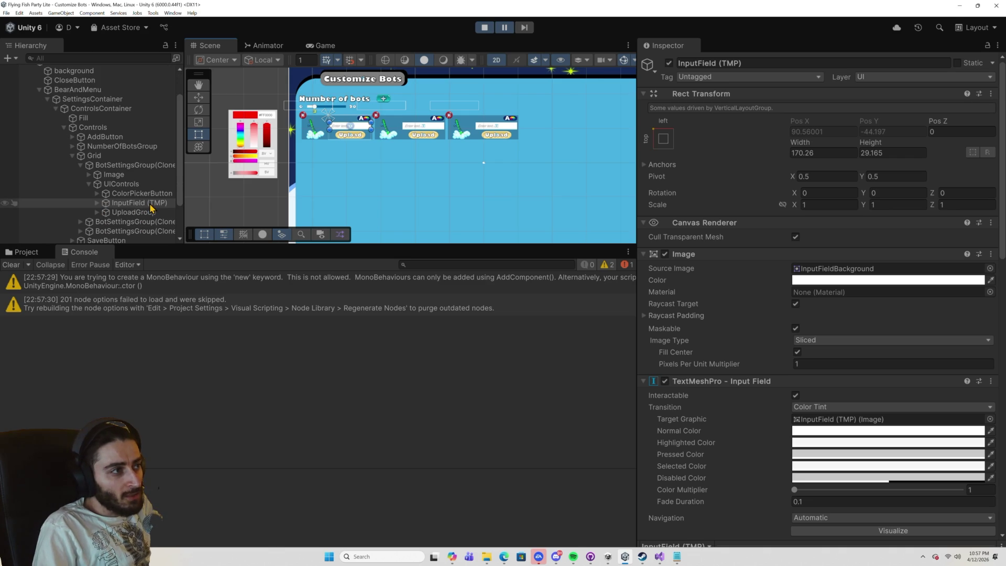
pyautogui.click(97, 203)
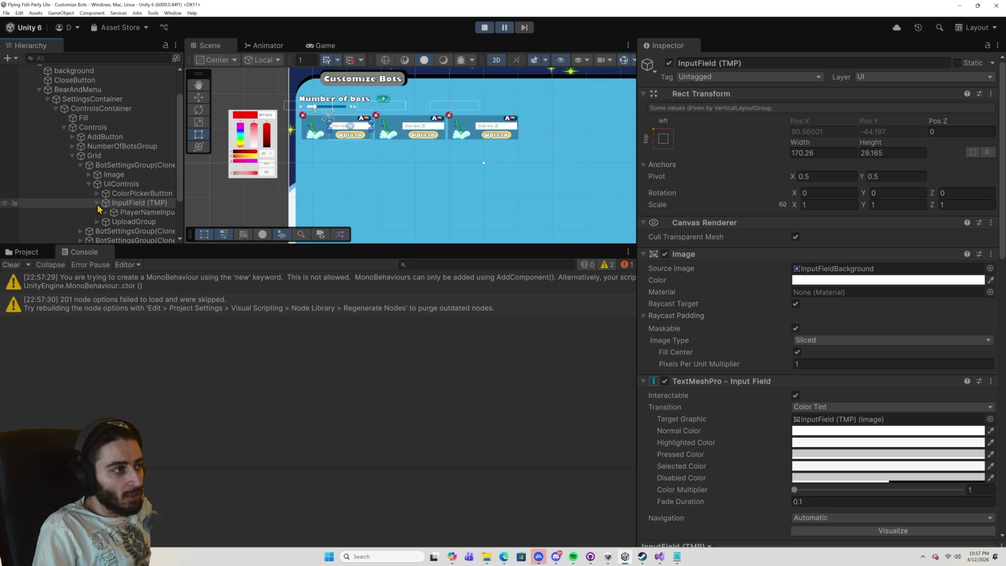
pyautogui.click(106, 213)
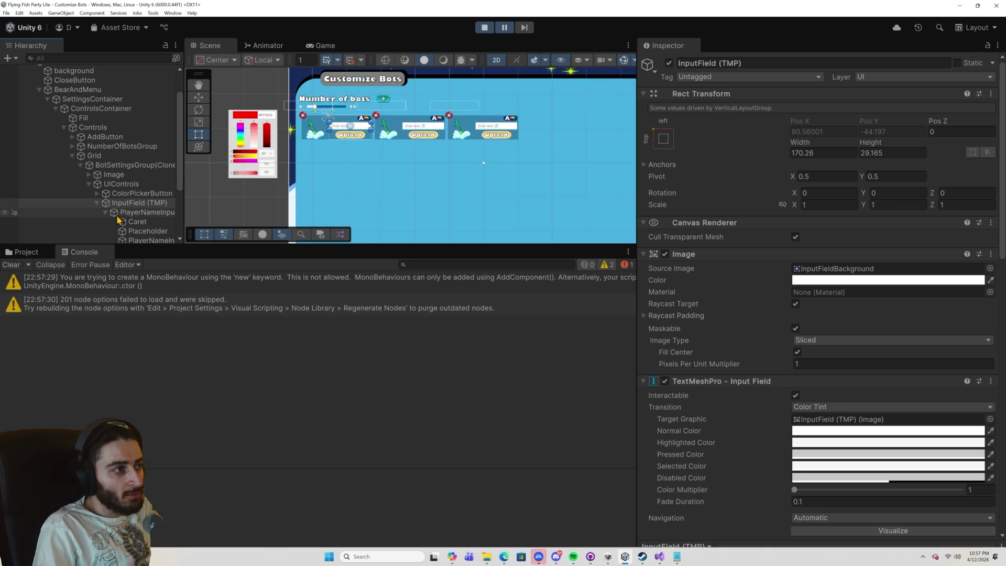
pyautogui.scroll(-2, 116, 215)
pyautogui.click(151, 206)
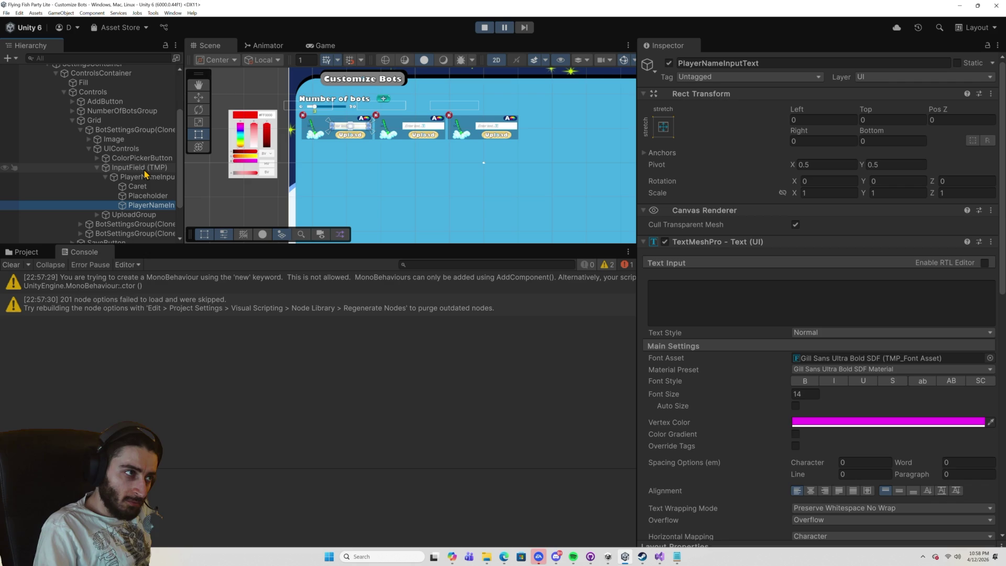
# Inspect the first bot's InputField (TMP) component settings in the Inspector.
pyautogui.click(144, 169)
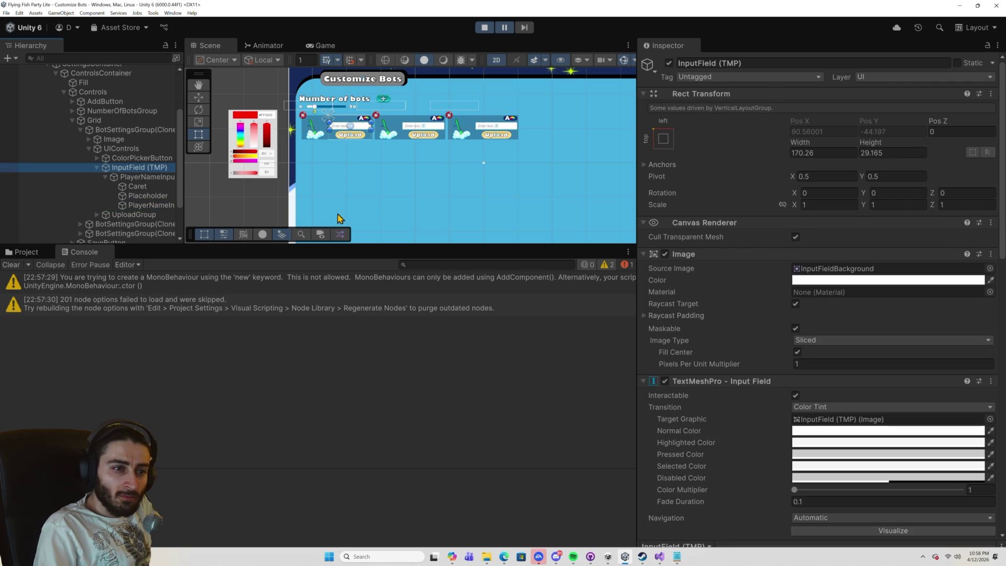
pyautogui.scroll(-1, 744, 349)
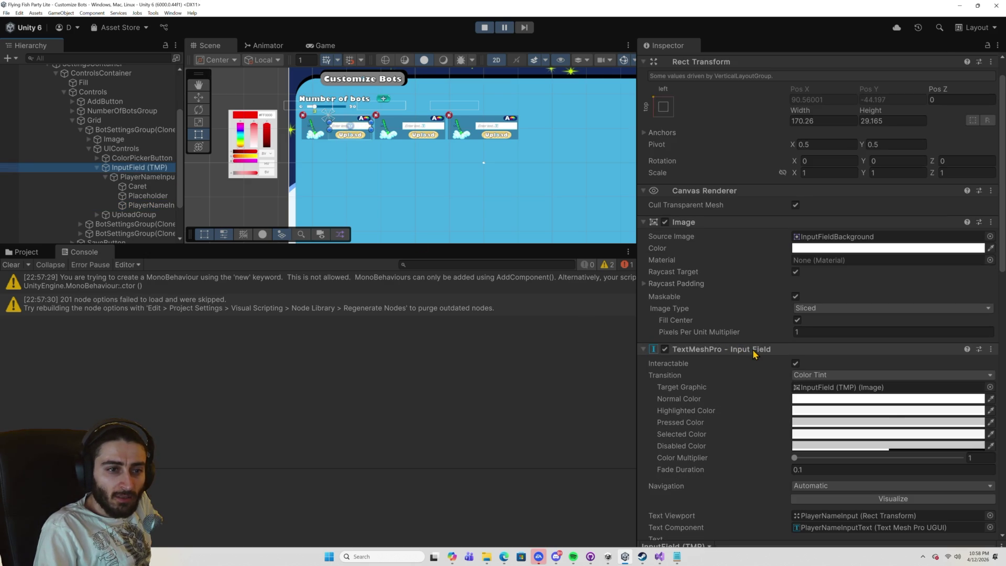
pyautogui.scroll(-3, 752, 351)
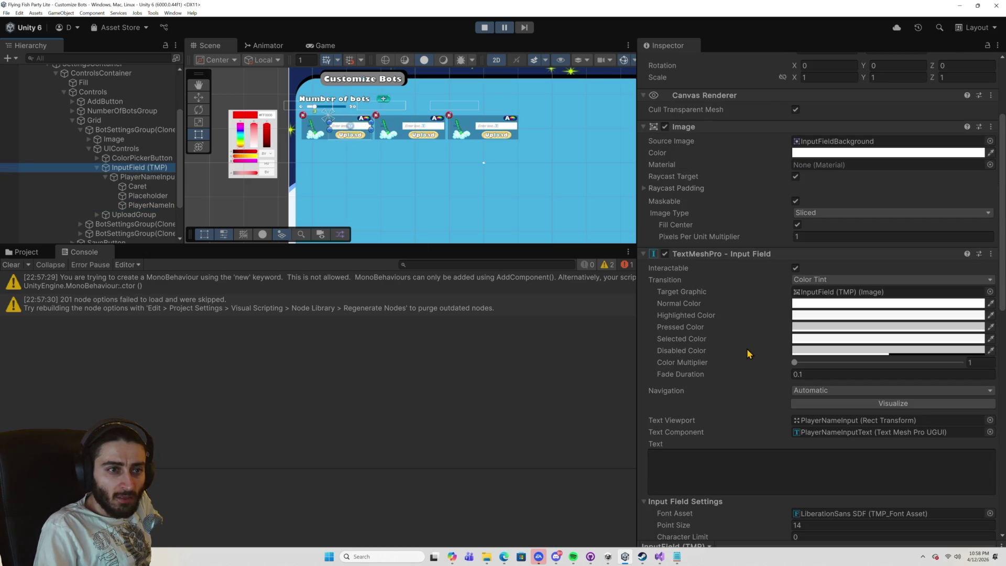
pyautogui.scroll(-1, 747, 353)
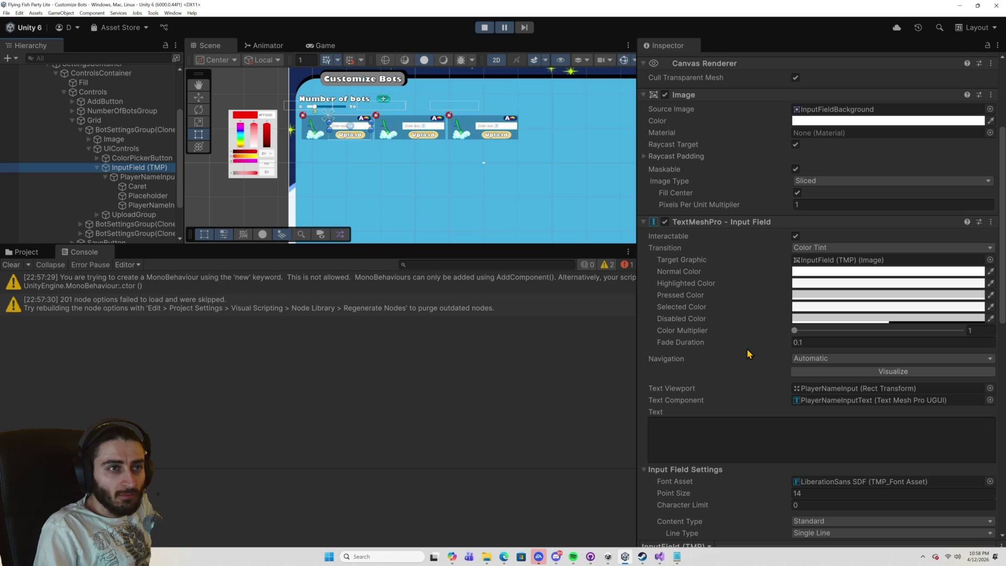
pyautogui.scroll(-3, 748, 354)
pyautogui.scroll(-3, 748, 354)
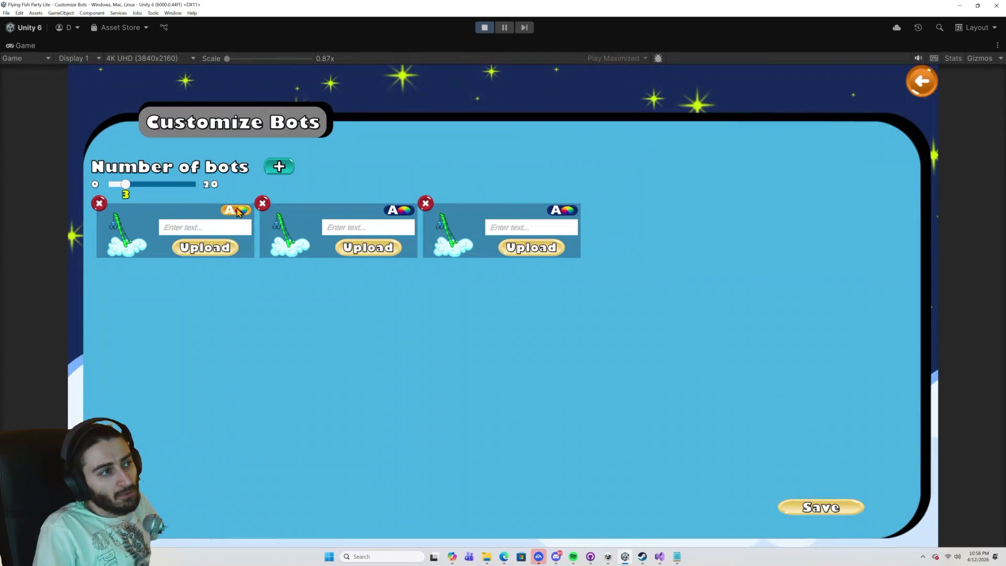
# Type 123 into the first bot's name field, pause, and confirm PlayerNameInputText holds it.
pyautogui.click(205, 226)
pyautogui.write('123')
pyautogui.click(504, 27)
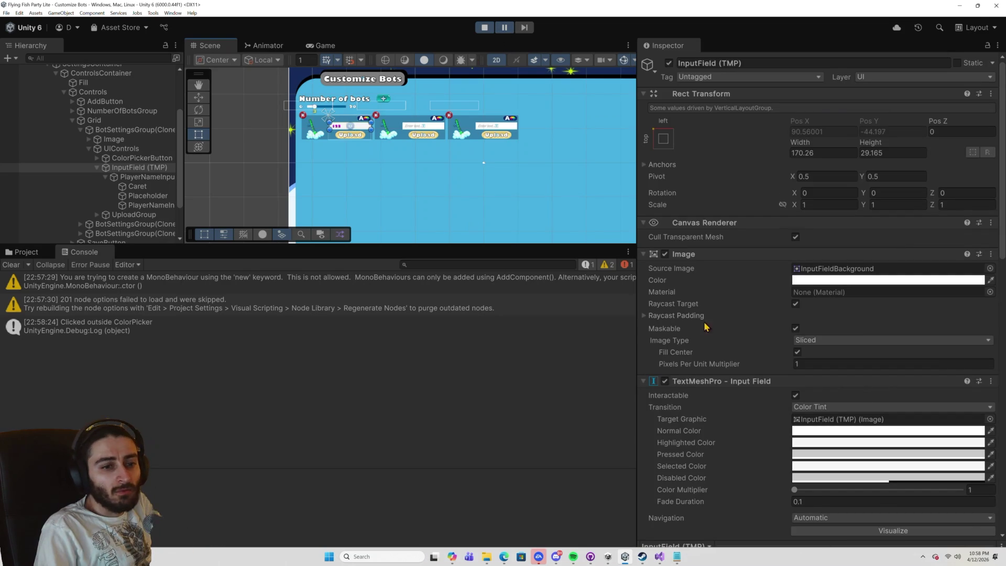
pyautogui.scroll(-4, 711, 329)
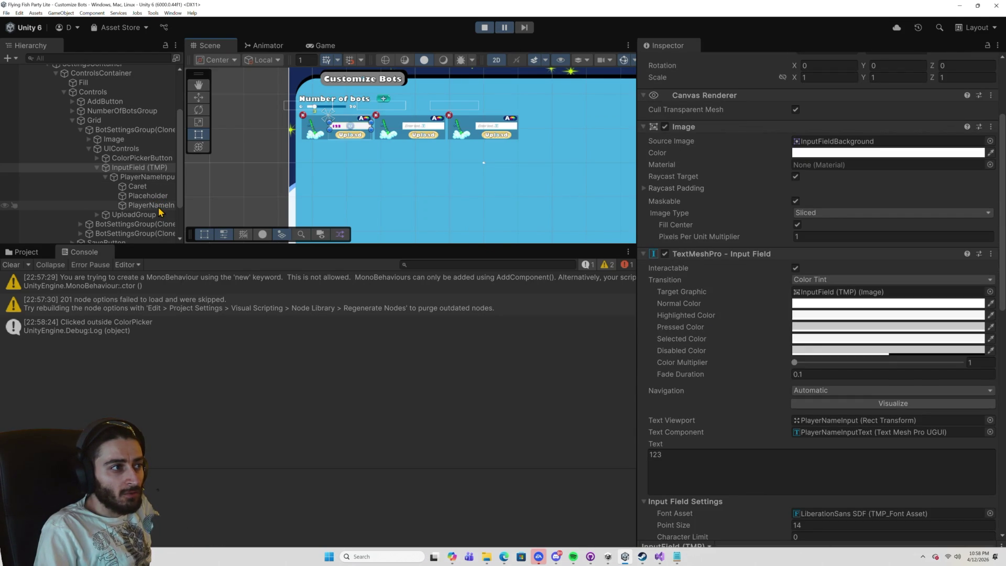
pyautogui.click(159, 207)
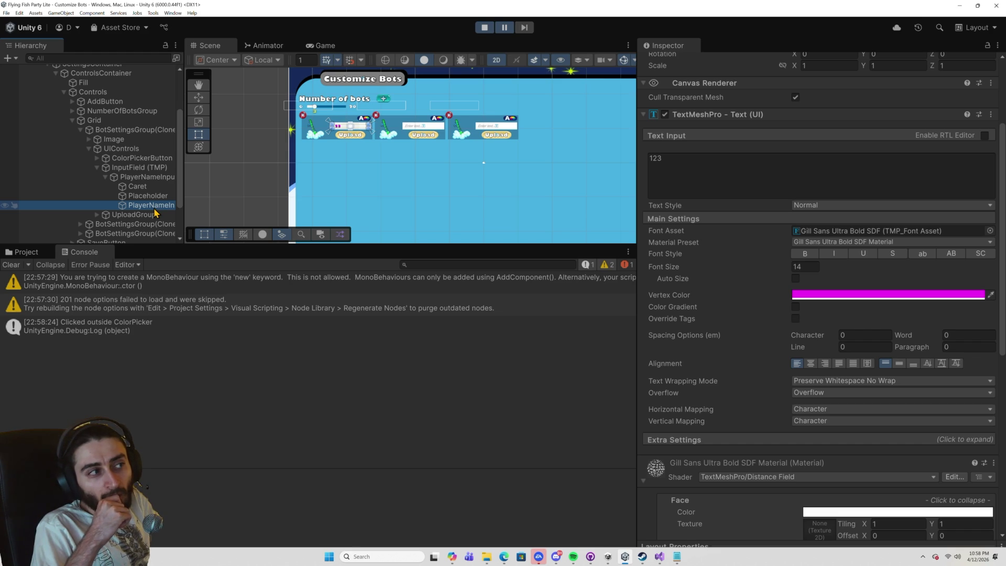
pyautogui.click(485, 27)
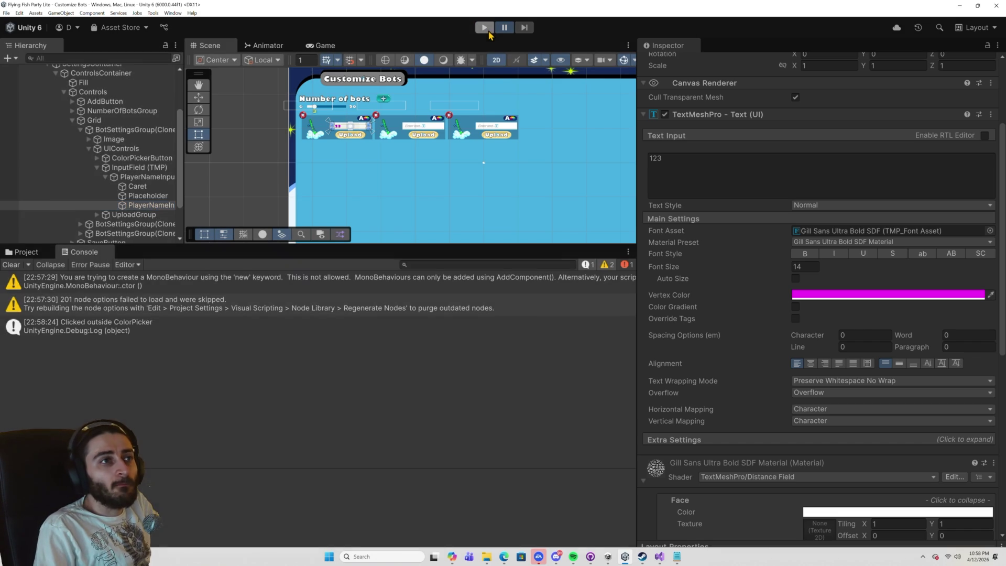
pyautogui.click(658, 560)
pyautogui.scroll(-1, 580, 384)
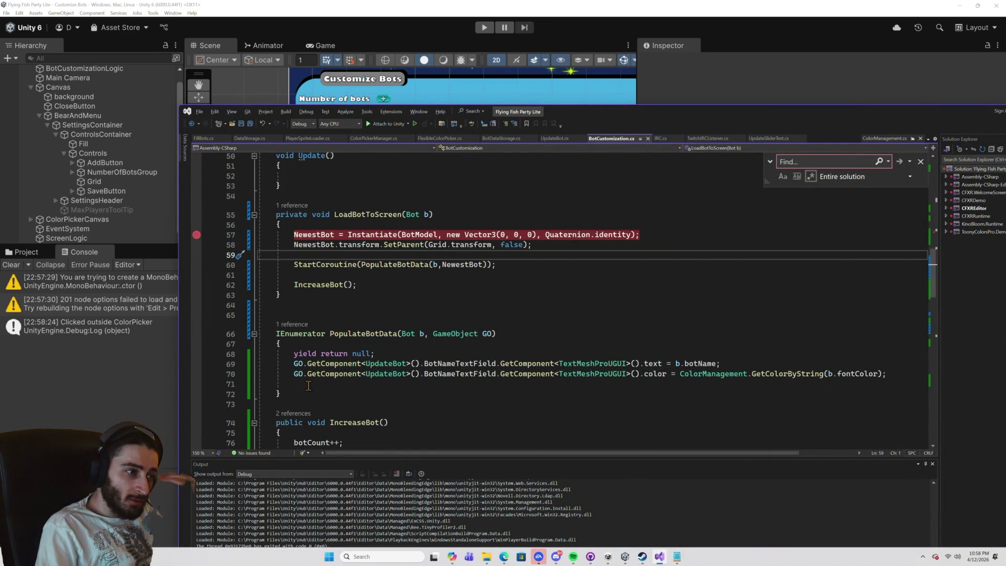
# Insert .transform.parent.parent after BotNameTextField on line 69 before GetComponent<TextMeshProUGUI>(), then save.
pyautogui.moveTo(302, 384); pyautogui.dragTo(290, 364)
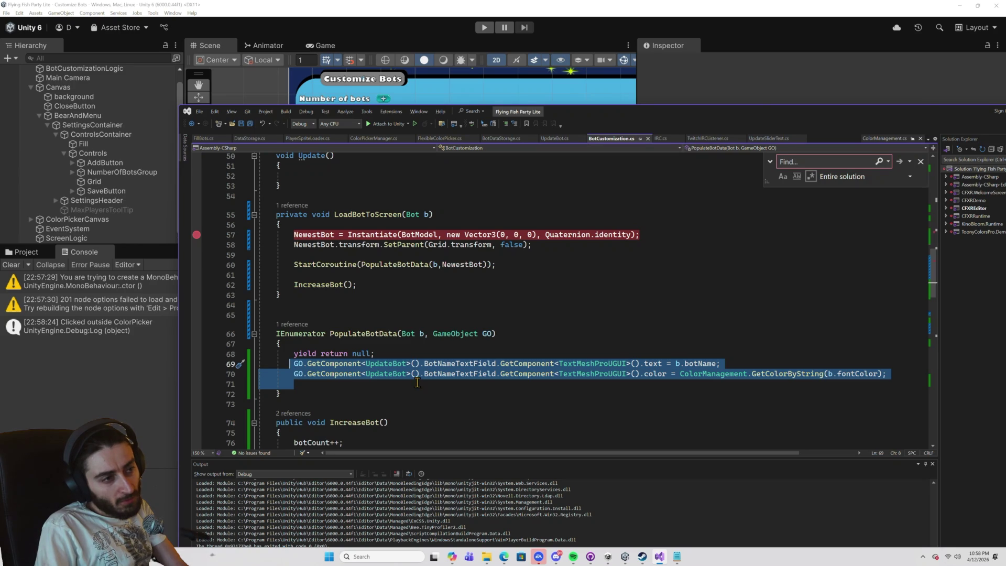
pyautogui.click(680, 356)
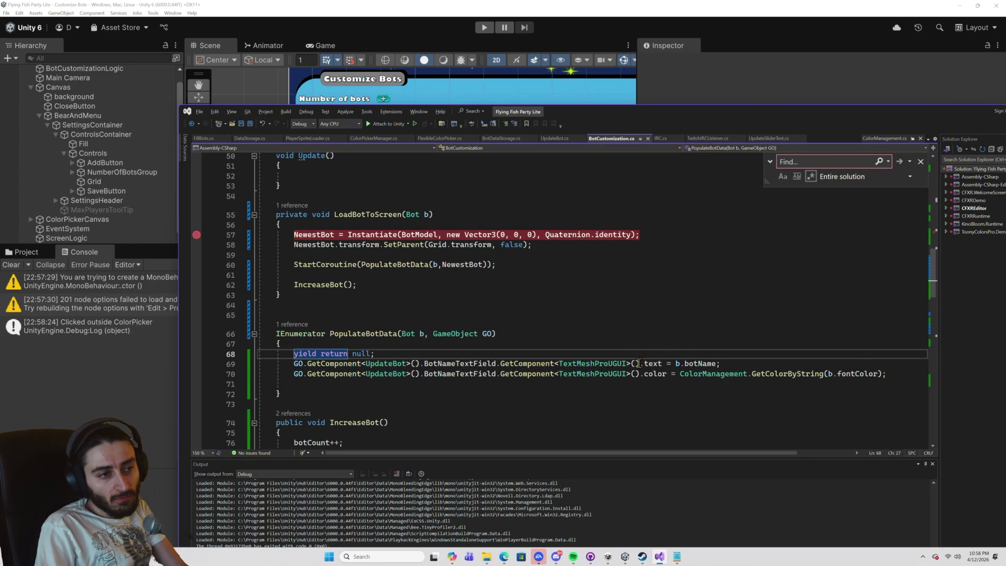
pyautogui.click(500, 364)
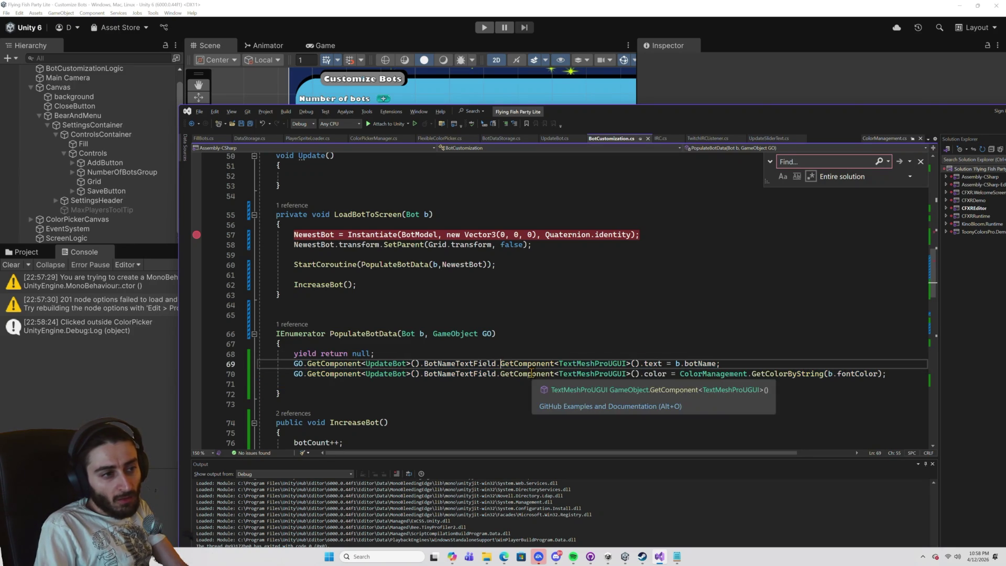
pyautogui.press('BackSpace')
pyautogui.write('.')
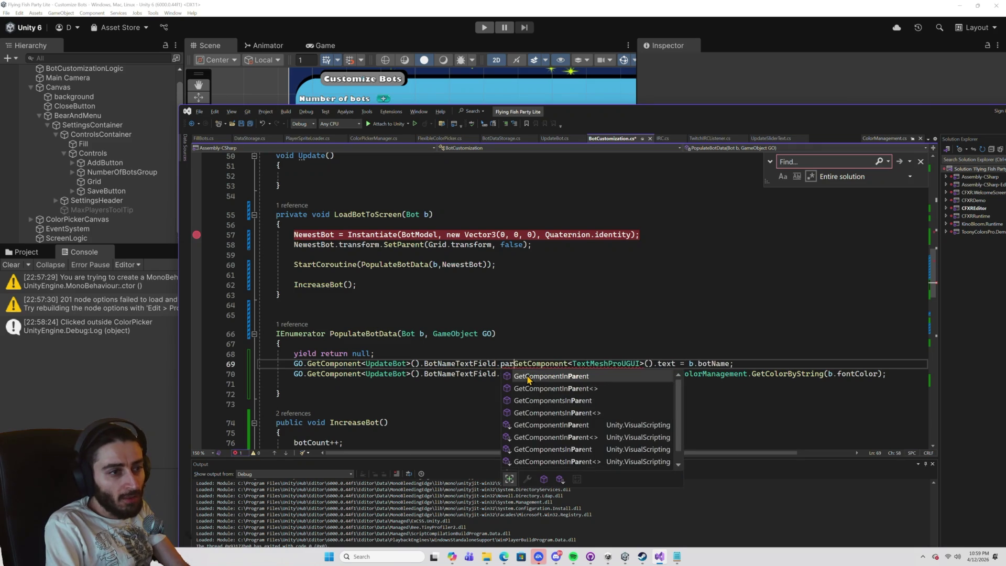
pyautogui.write('tra')
pyautogui.press('Tab')
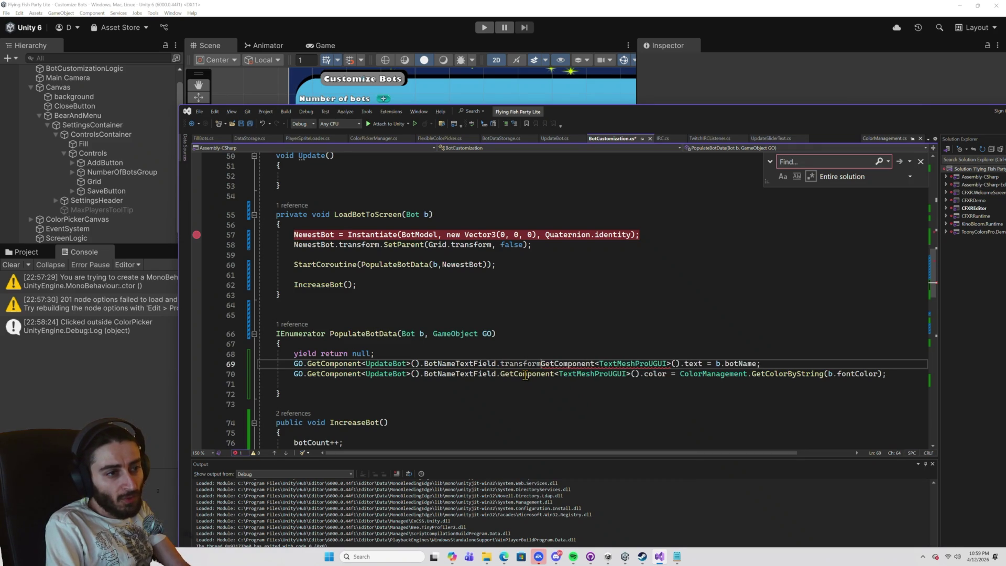
pyautogui.write('.parent.parent')
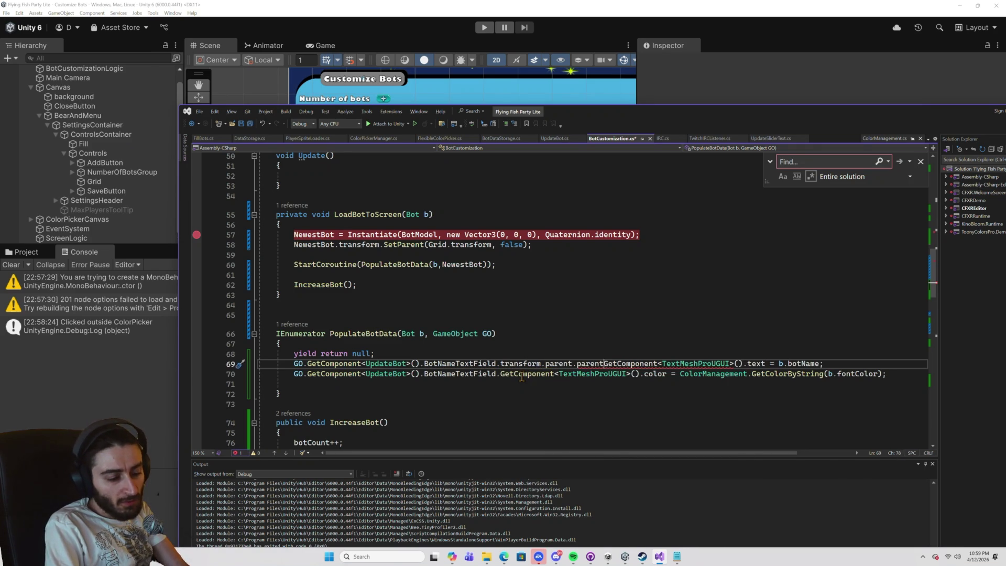
pyautogui.write('.')
pyautogui.click(553, 374)
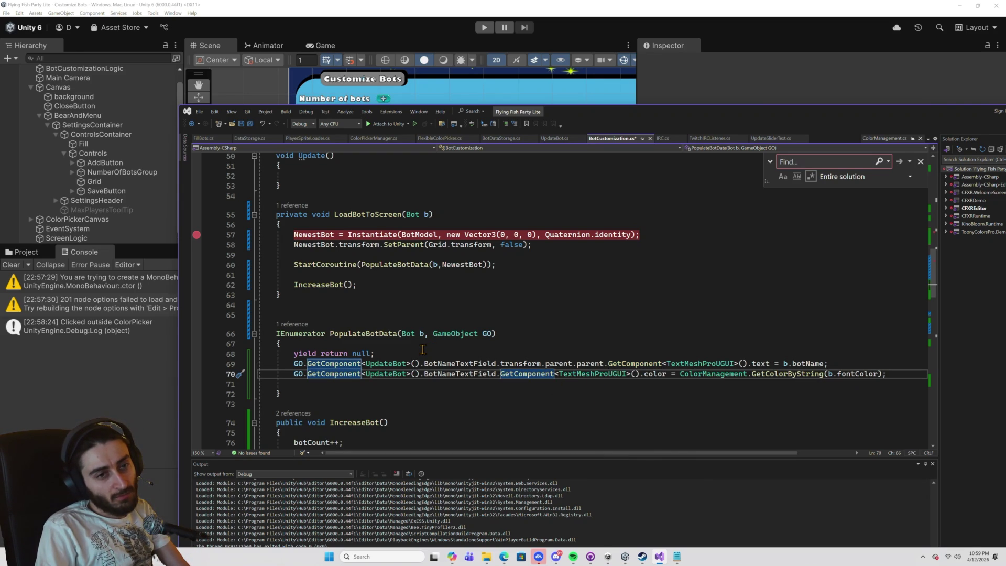
pyautogui.hotkey('ctrl', 's')
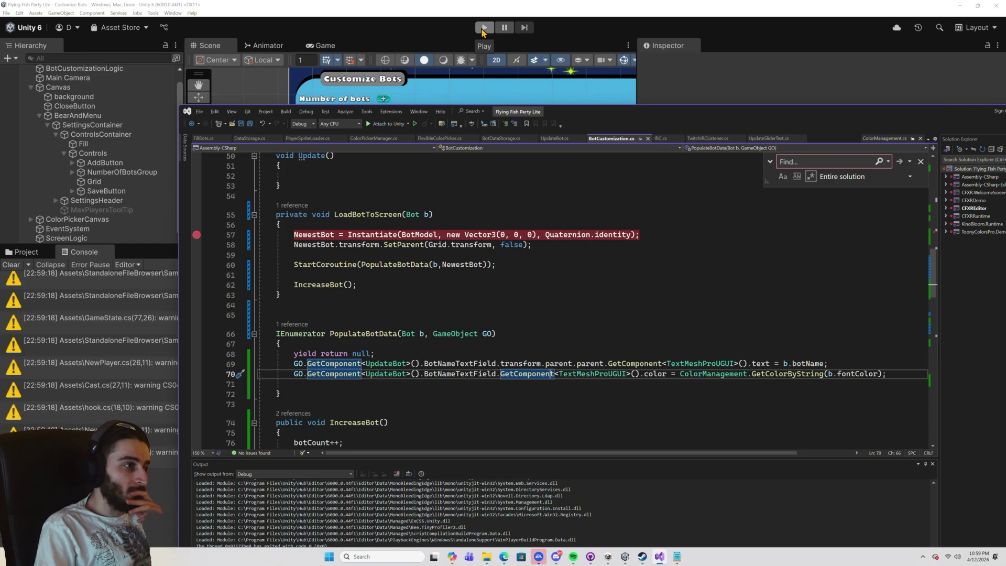
# Run the game and pause it, seeing the three bots' name fields still show only the placeholder.
pyautogui.click(482, 30)
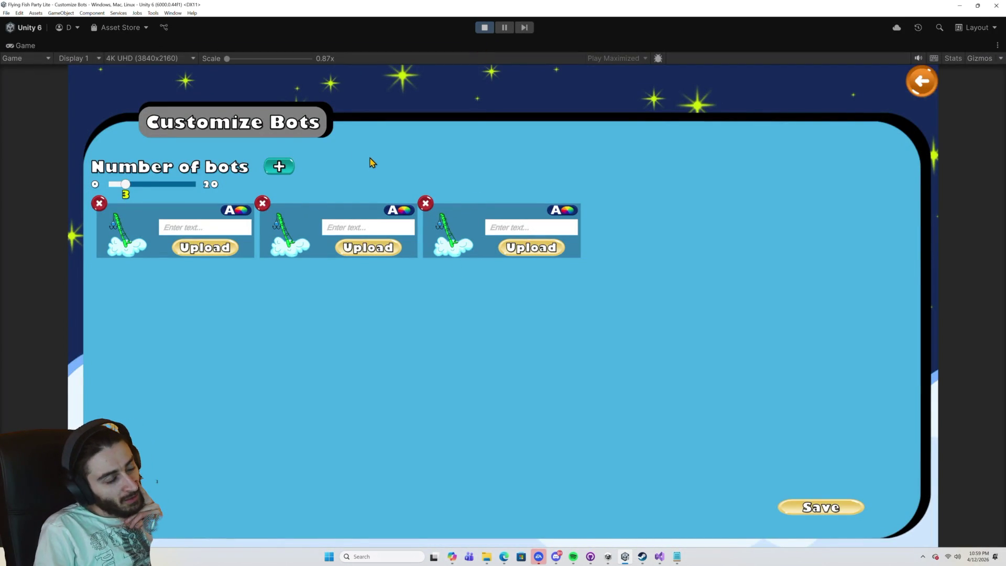
pyautogui.click(659, 558)
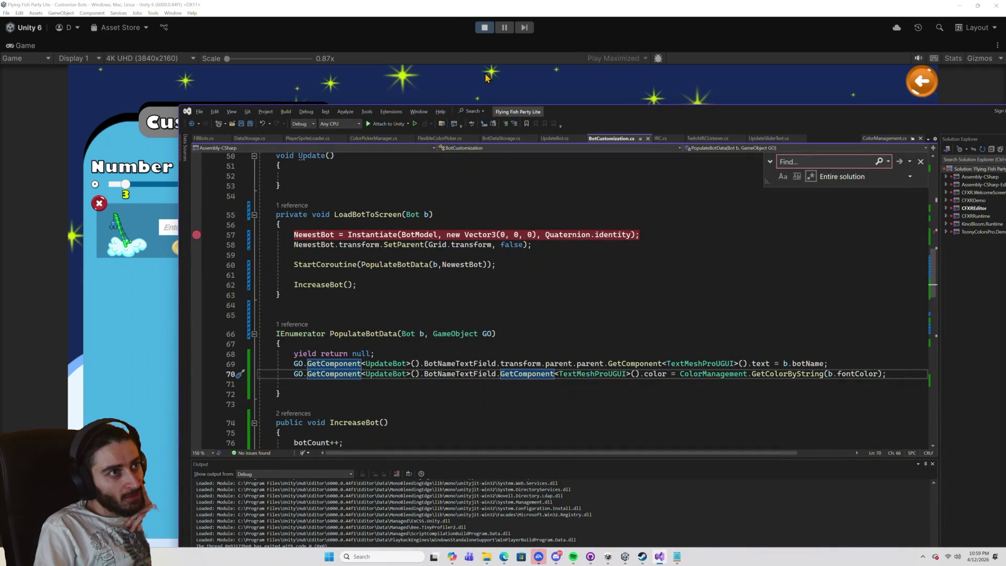
pyautogui.click(457, 10)
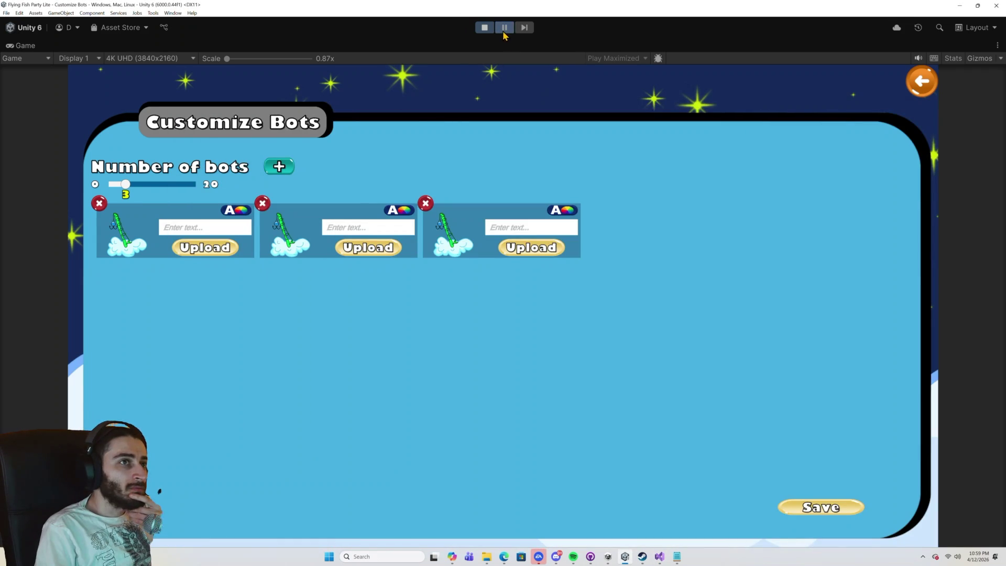
pyautogui.click(505, 28)
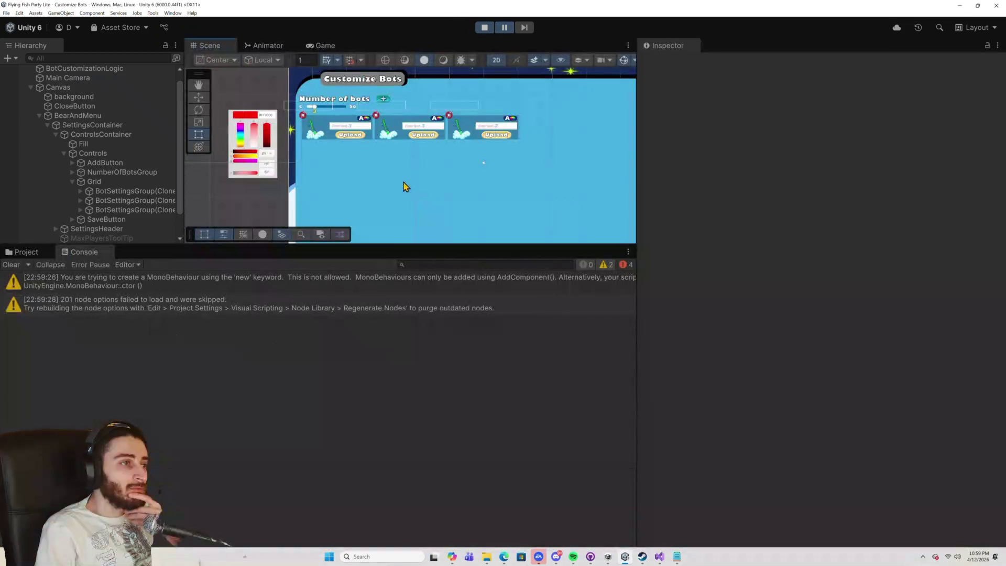
# Select the first bot's name field and inspect PlayerNameInputText's TMP Text component, then return to Visual Studio.
pyautogui.click(325, 126)
pyautogui.click(341, 127)
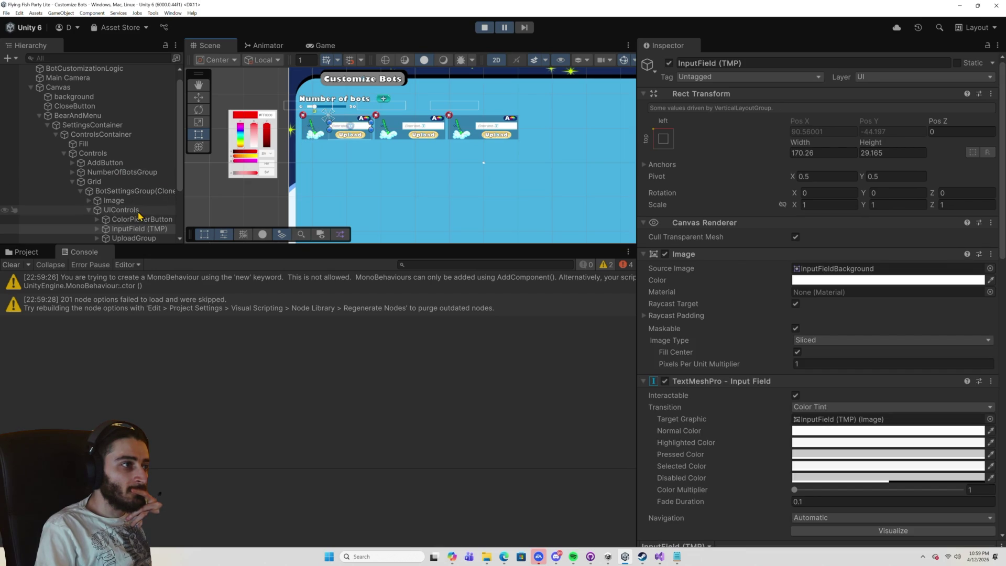
pyautogui.click(139, 230)
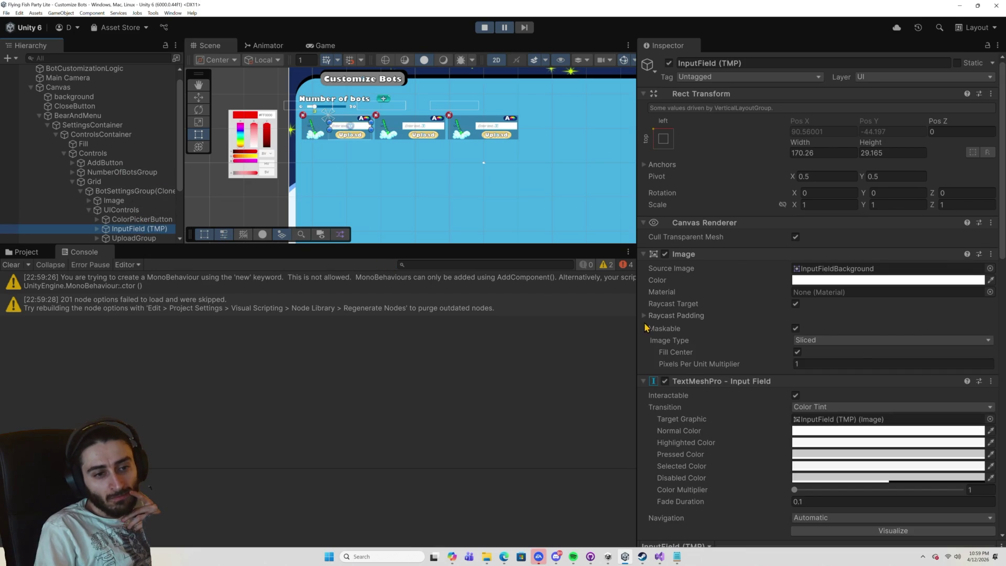
pyautogui.scroll(-5, 702, 341)
pyautogui.click(97, 229)
pyautogui.scroll(-2, 135, 223)
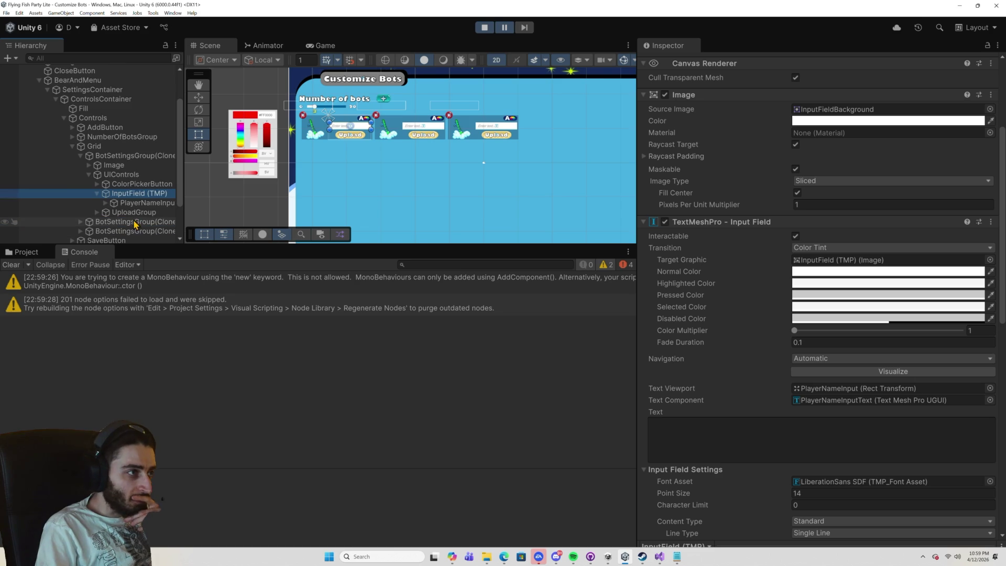
pyautogui.click(106, 203)
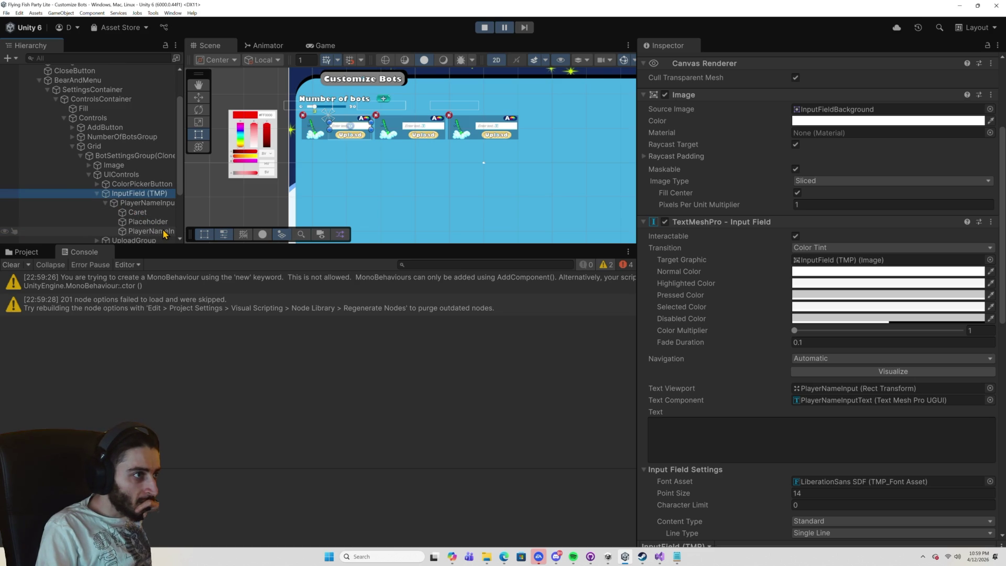
pyautogui.click(157, 232)
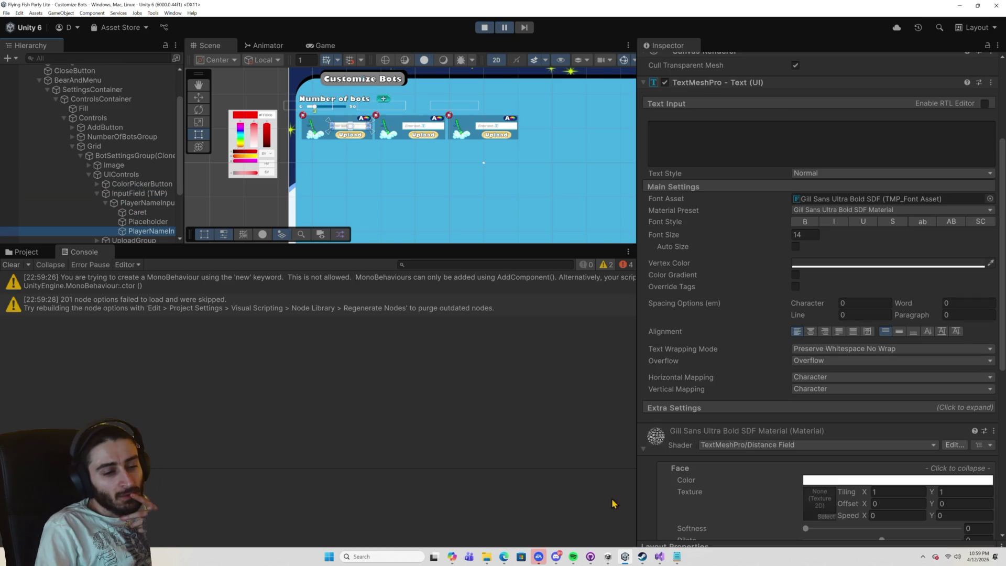
pyautogui.click(660, 556)
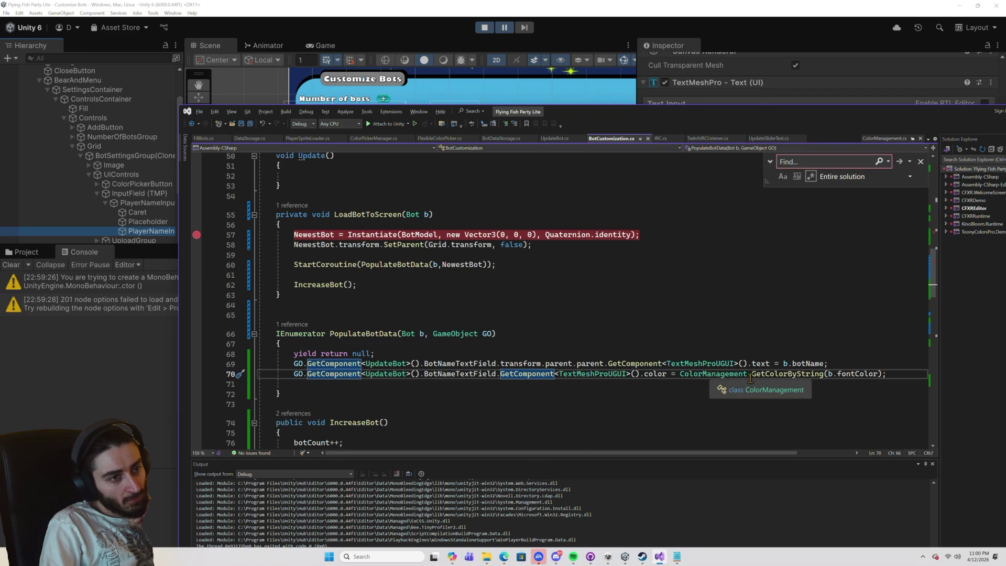
# Retype the .text member on line 69 via IntelliSense and save BotCustomization.cs.
pyautogui.click(762, 364)
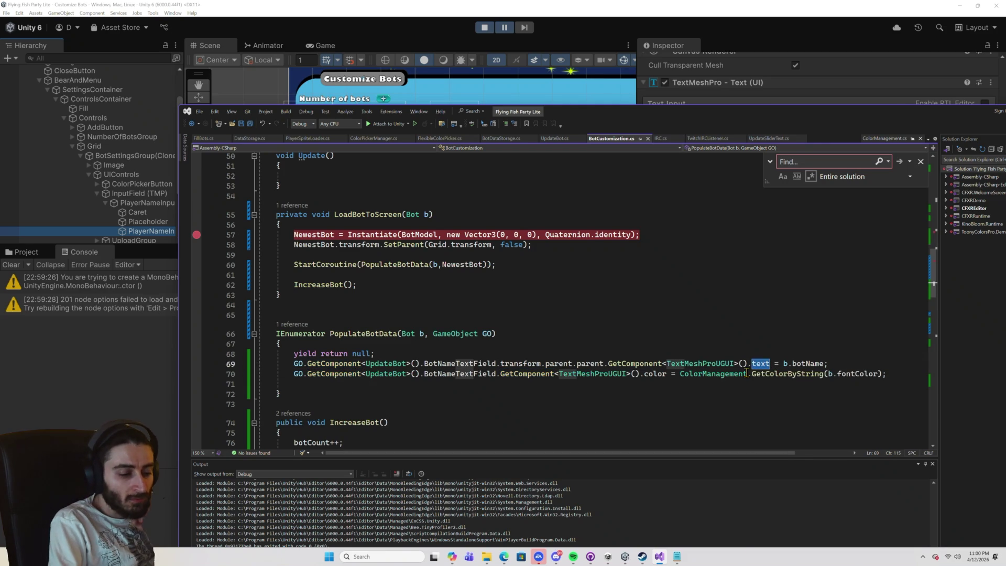
pyautogui.press('BackSpace')
pyautogui.hotkey('ctrl', 'space')
pyautogui.write('t')
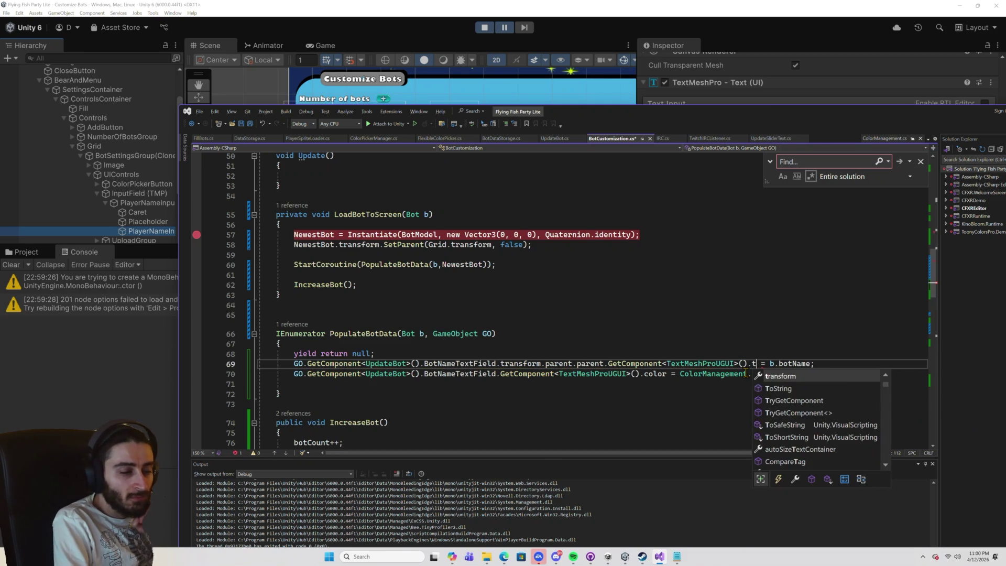
pyautogui.write('e')
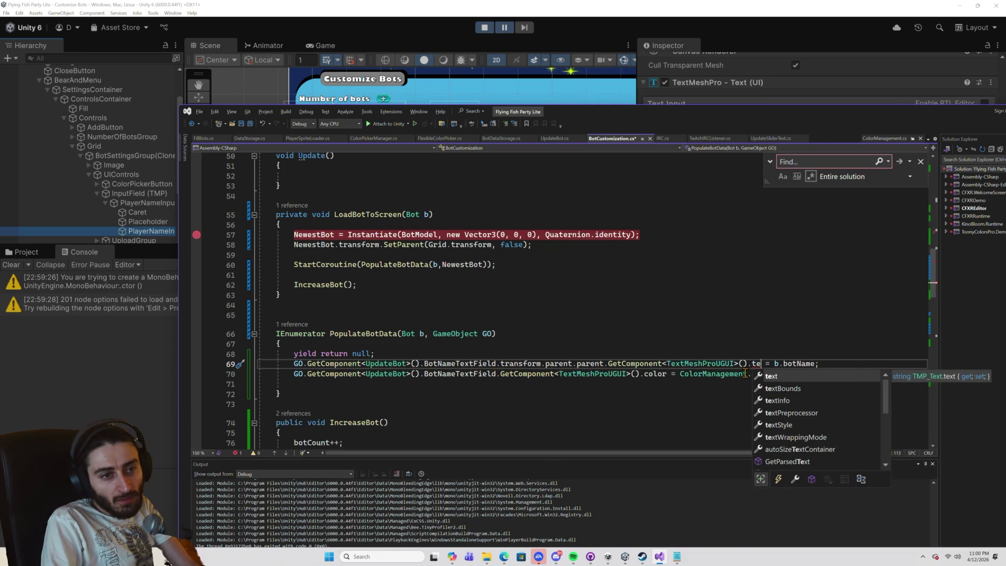
pyautogui.press('Tab')
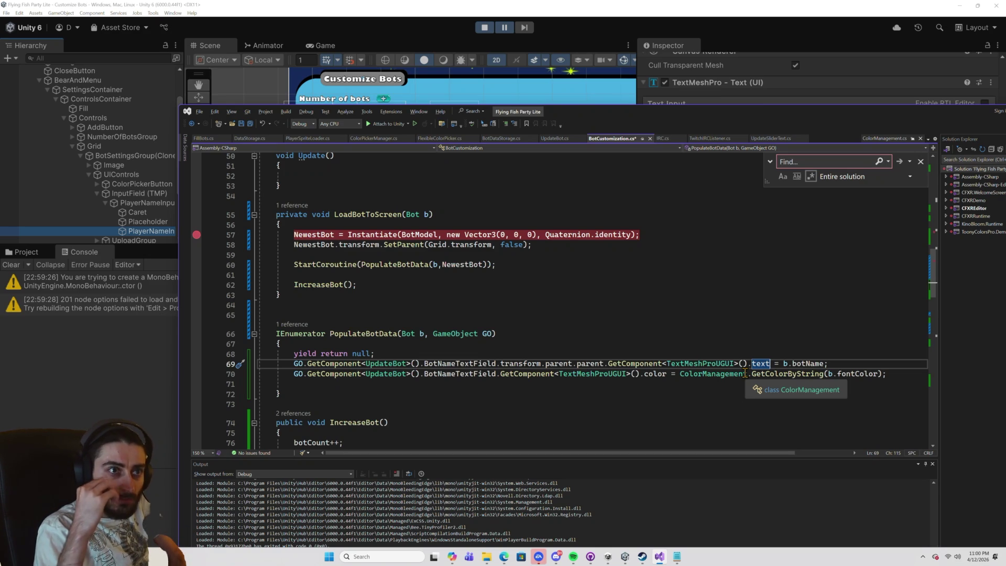
pyautogui.hotkey('ctrl', 's')
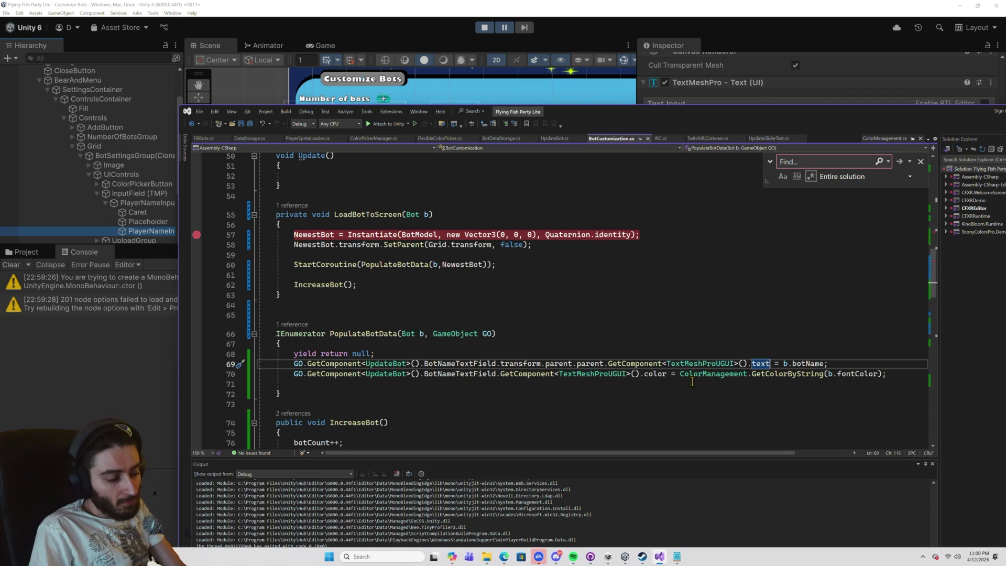
# Copy the bot-name and font-colour lines 69–70 for pasting at blank line 59.
pyautogui.moveTo(887, 374); pyautogui.dragTo(292, 363)
pyautogui.hotkey('ctrl', 'c')
pyautogui.click(314, 255)
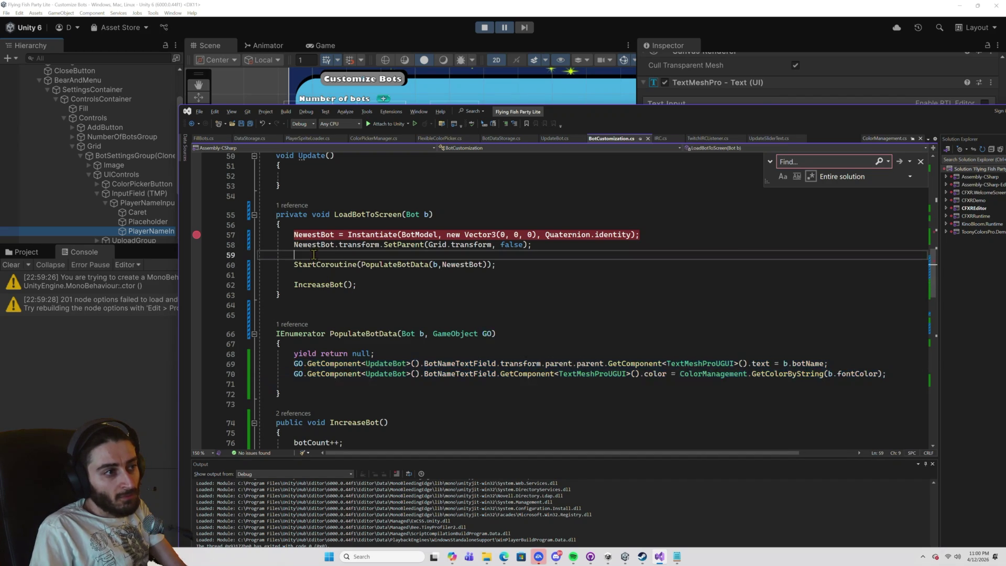
# Paste the two lines into LoadBotToScreen and replace GO with NewestBot on lines 59 and 60.
pyautogui.hotkey('ctrl', 'v')
pyautogui.doubleClick(314, 245)
pyautogui.hotkey('ctrl', 'c')
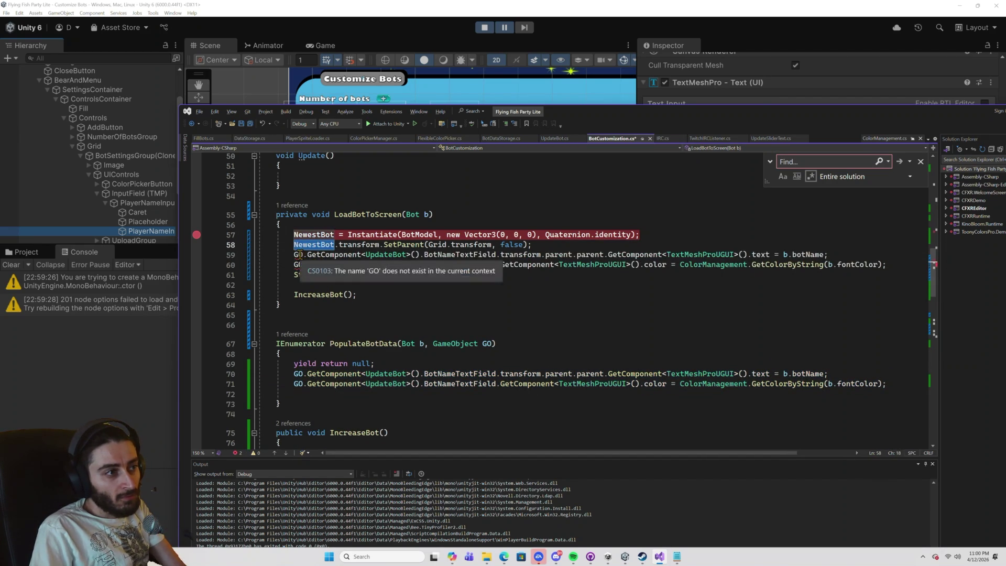
pyautogui.doubleClick(298, 255)
pyautogui.hotkey('ctrl', 'v')
pyautogui.doubleClick(304, 265)
pyautogui.hotkey('ctrl', 'v')
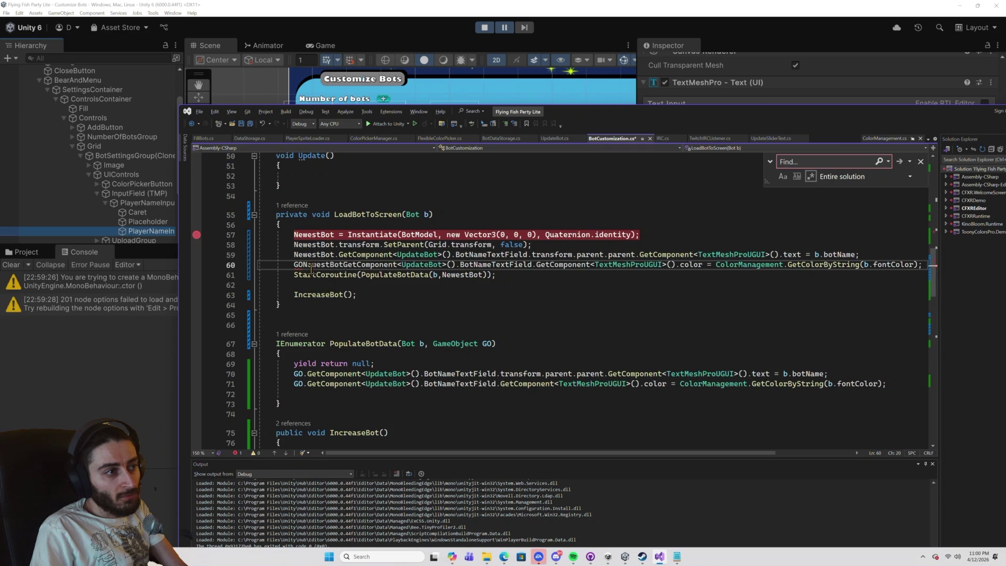
pyautogui.hotkey('ctrl', 'v')
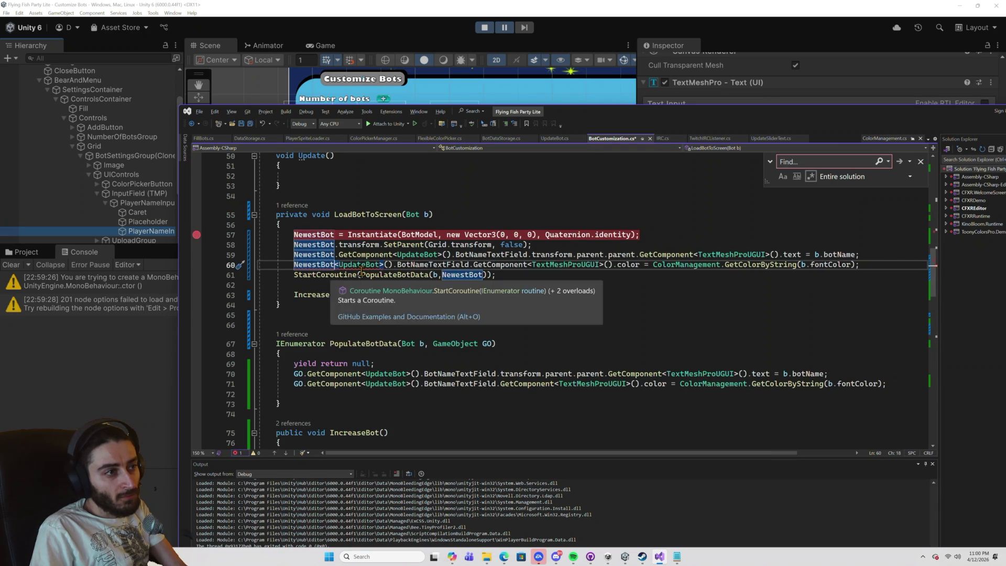
pyautogui.hotkey('ctrl', 'z')
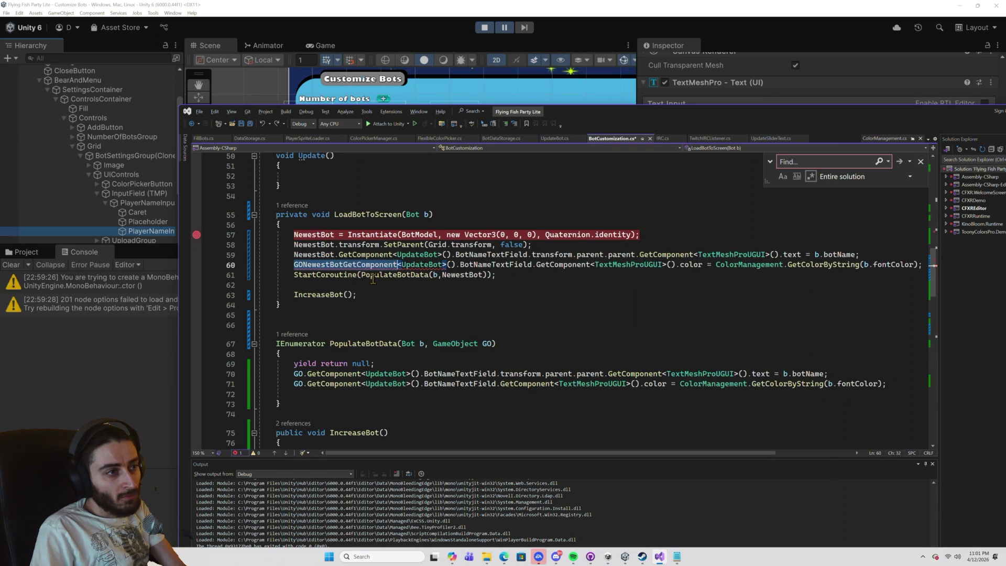
pyautogui.click(344, 265)
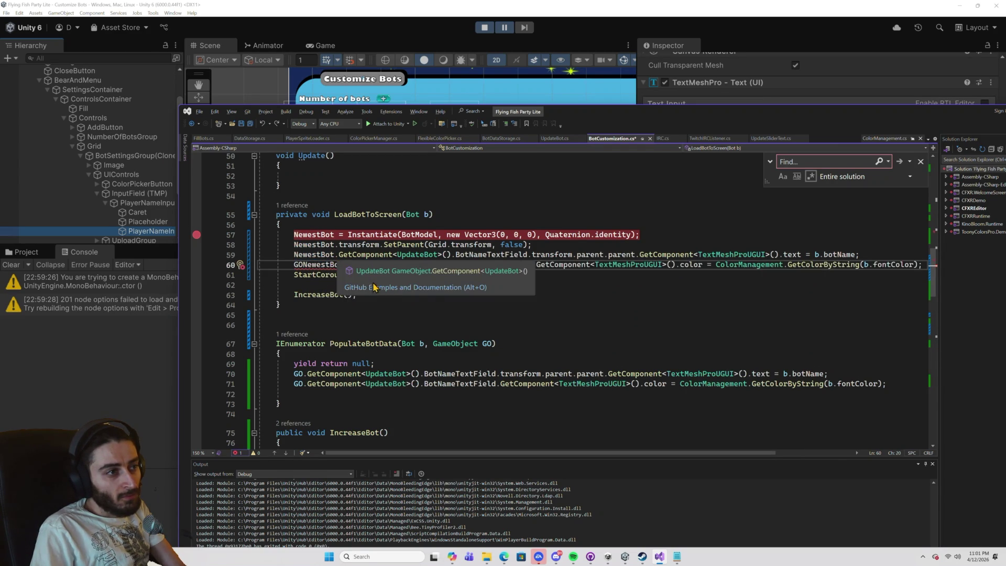
pyautogui.write('.')
pyautogui.doubleClick(342, 260)
pyautogui.write('NewestBot')
# Comment out the StartCoroutine call on line 61, save, and stop play mode in Unity.
pyautogui.click(295, 275)
pyautogui.write('//')
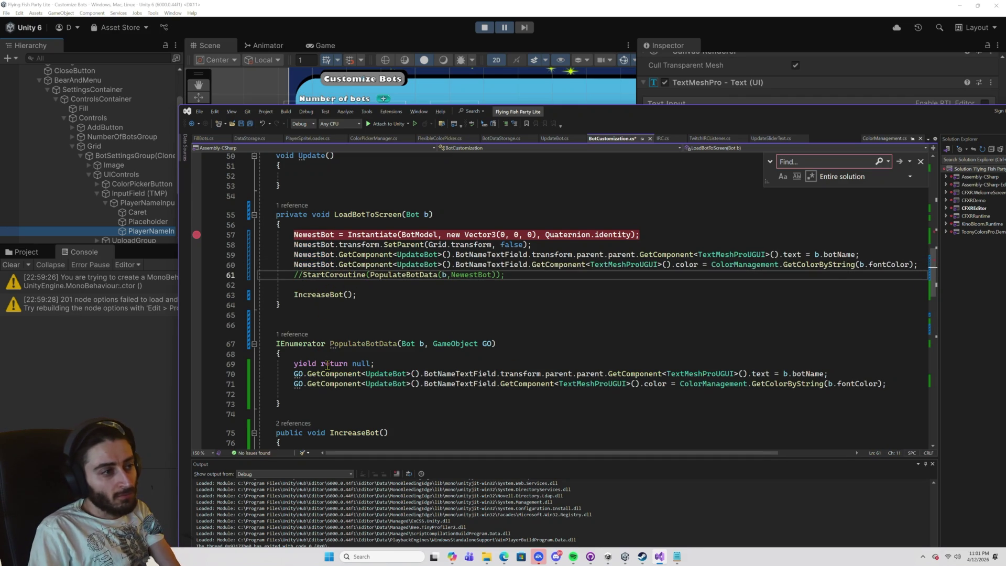
pyautogui.hotkey('ctrl', 's')
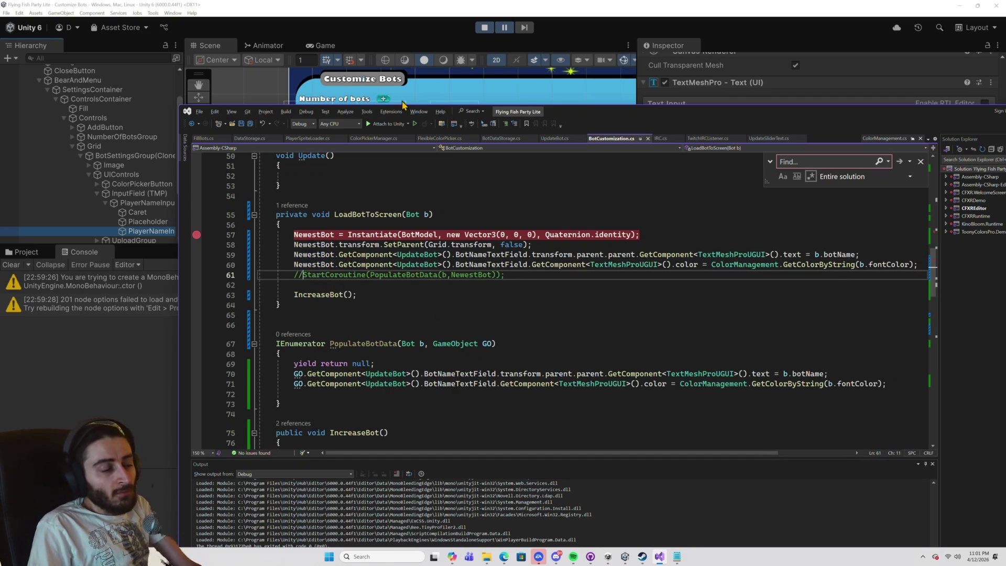
pyautogui.click(462, 50)
pyautogui.click(483, 30)
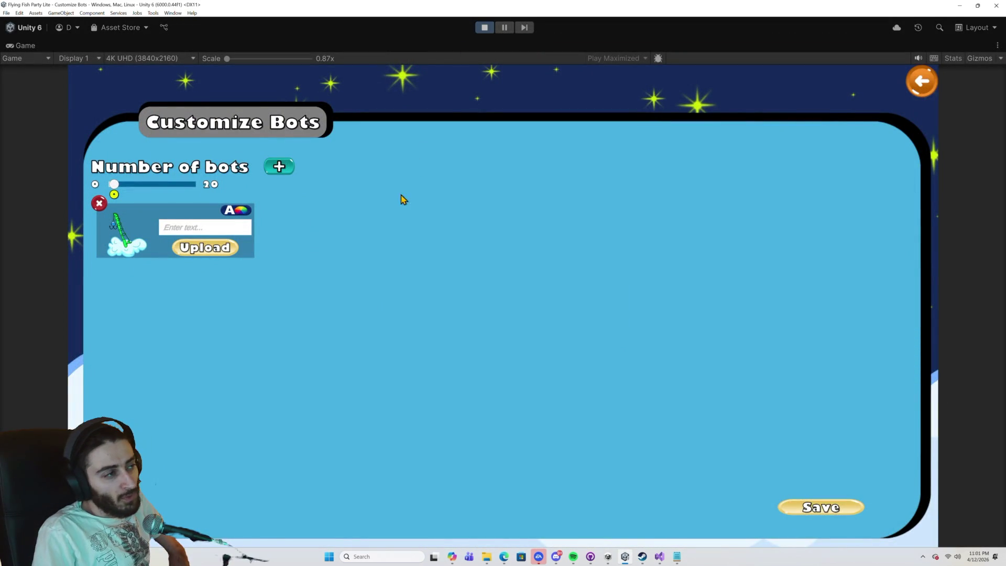
# Add two more bot cards with +, then restart and pause the game to check the loaded bot's name.
pyautogui.click(280, 168)
pyautogui.click(279, 168)
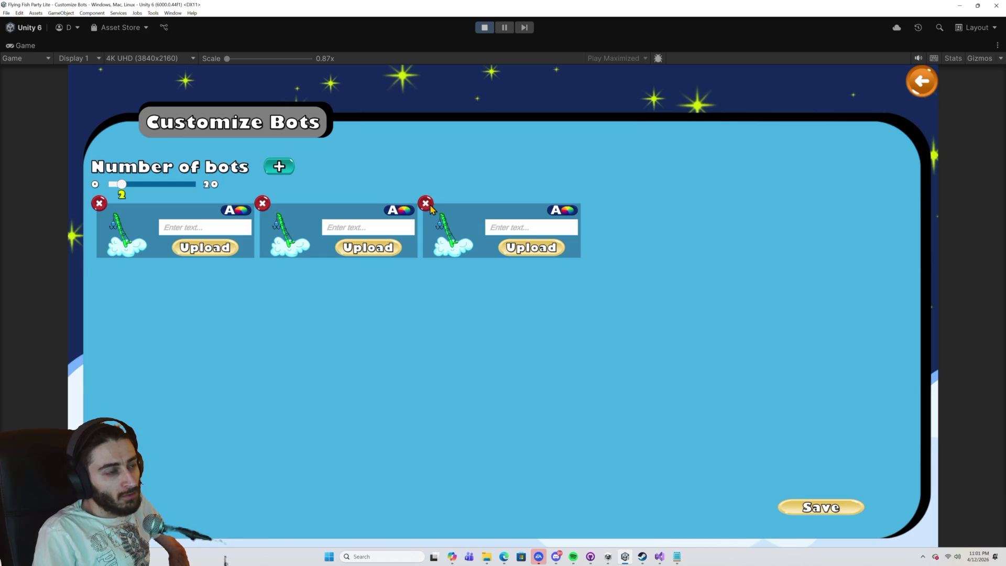
pyautogui.click(483, 32)
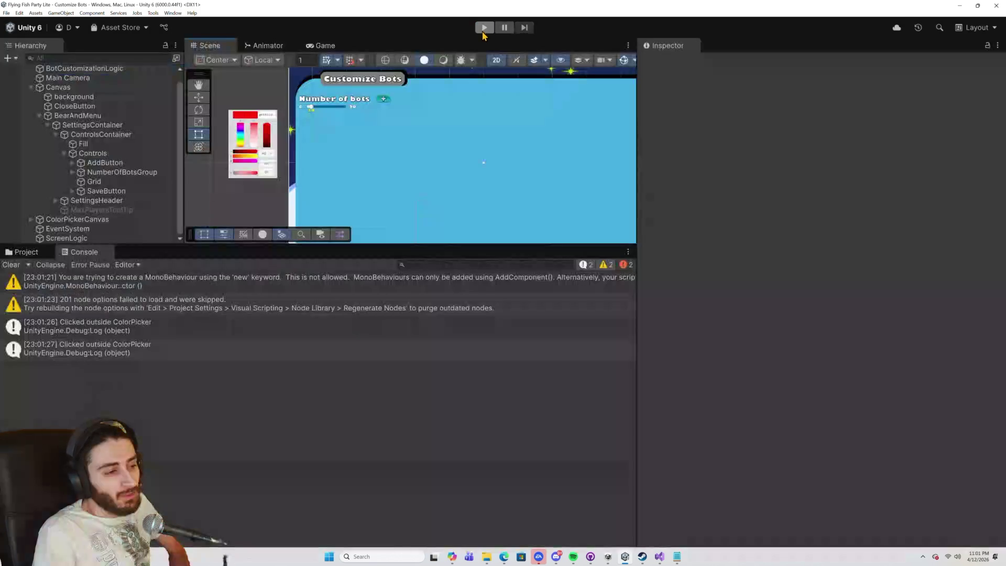
pyautogui.click(484, 28)
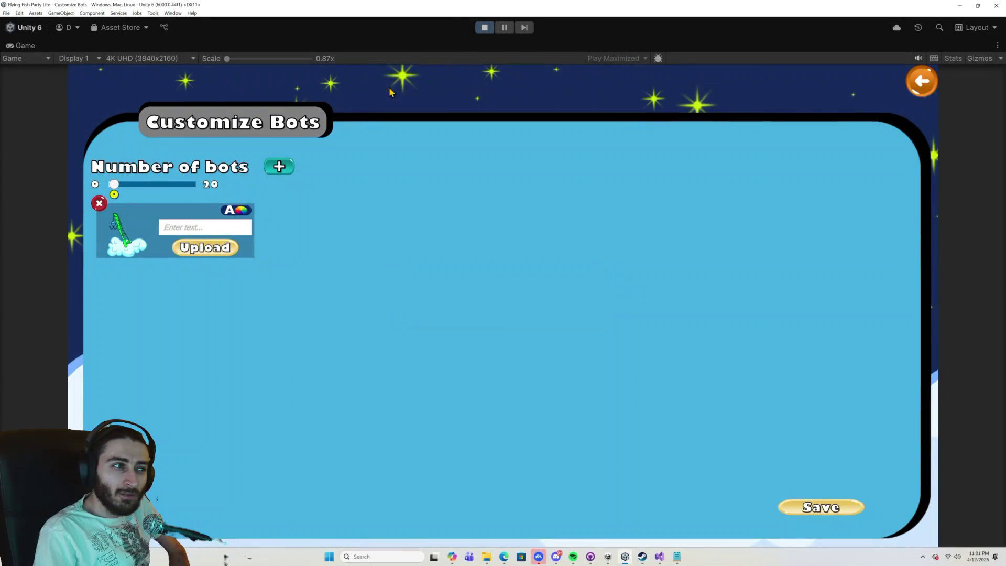
pyautogui.click(505, 27)
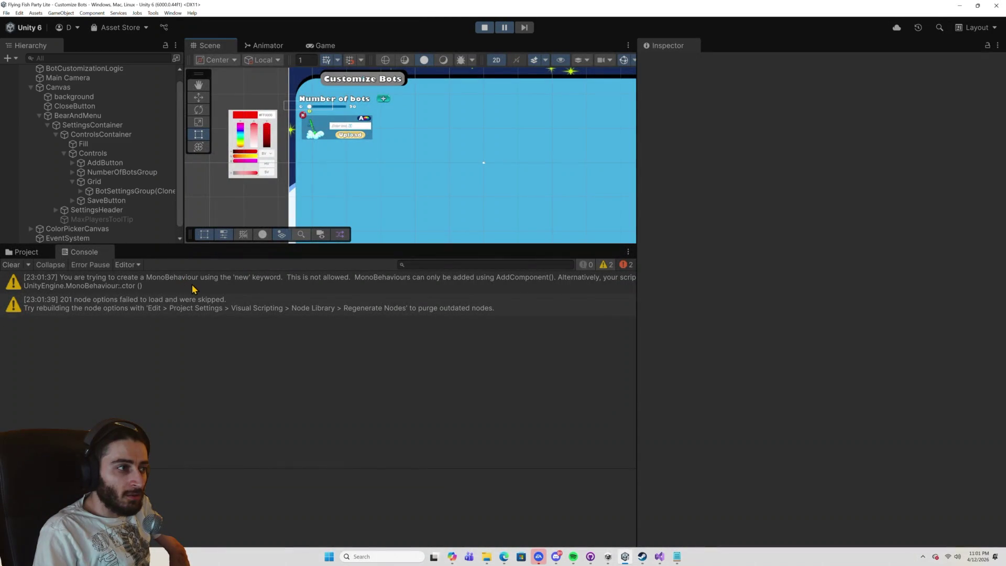
# Open the code behind the two Console warnings, rearranging the windows, and close UnitBase.cs.
pyautogui.doubleClick(220, 289)
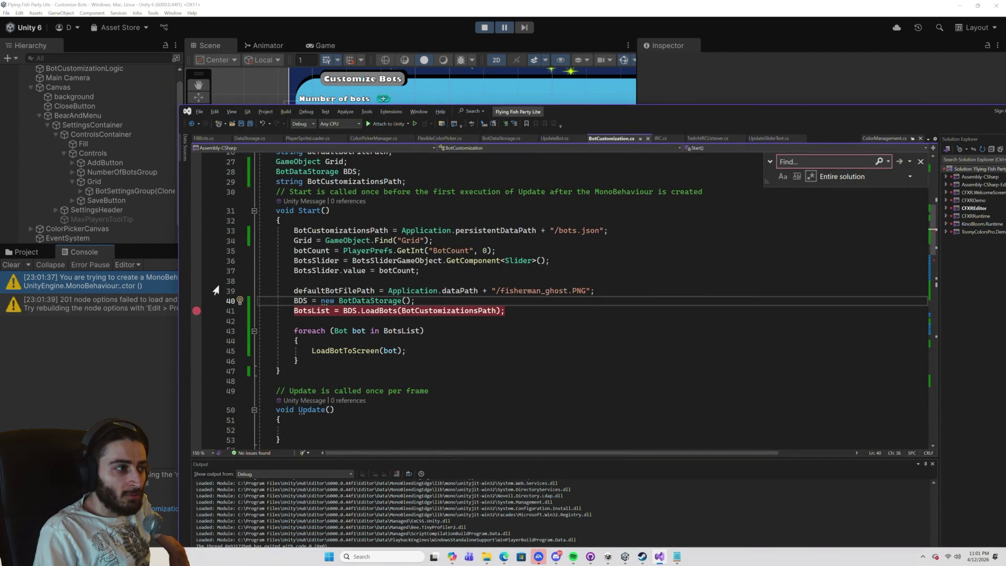
pyautogui.moveTo(591, 117)
pyautogui.mouseDown()
pyautogui.moveTo(534, 223)
pyautogui.moveTo(485, 268)
pyautogui.moveTo(483, 347)
pyautogui.moveTo(517, 287)
pyautogui.moveTo(522, 317)
pyautogui.mouseUp()
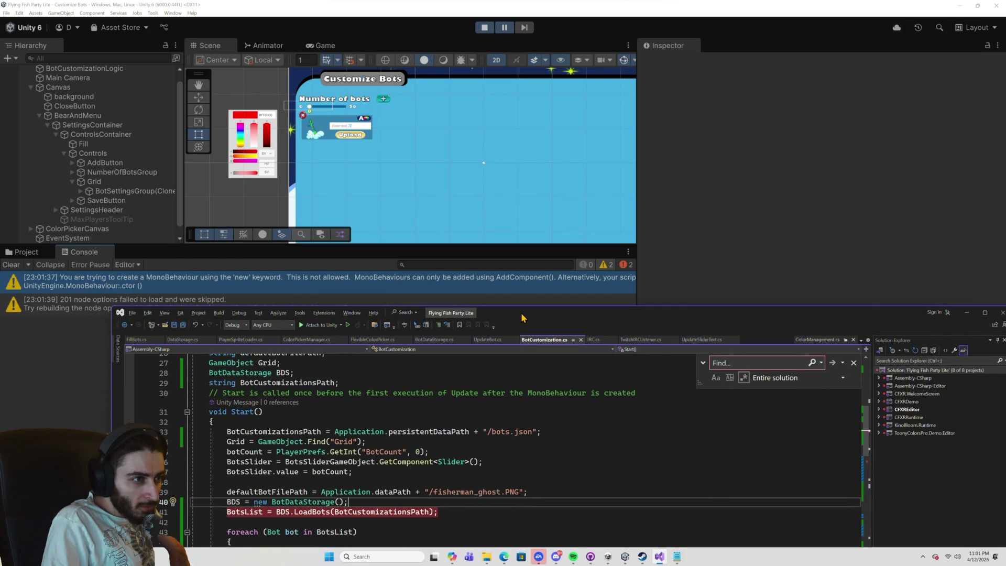
pyautogui.moveTo(522, 318)
pyautogui.mouseDown()
pyautogui.moveTo(529, 309)
pyautogui.moveTo(513, 340)
pyautogui.mouseUp()
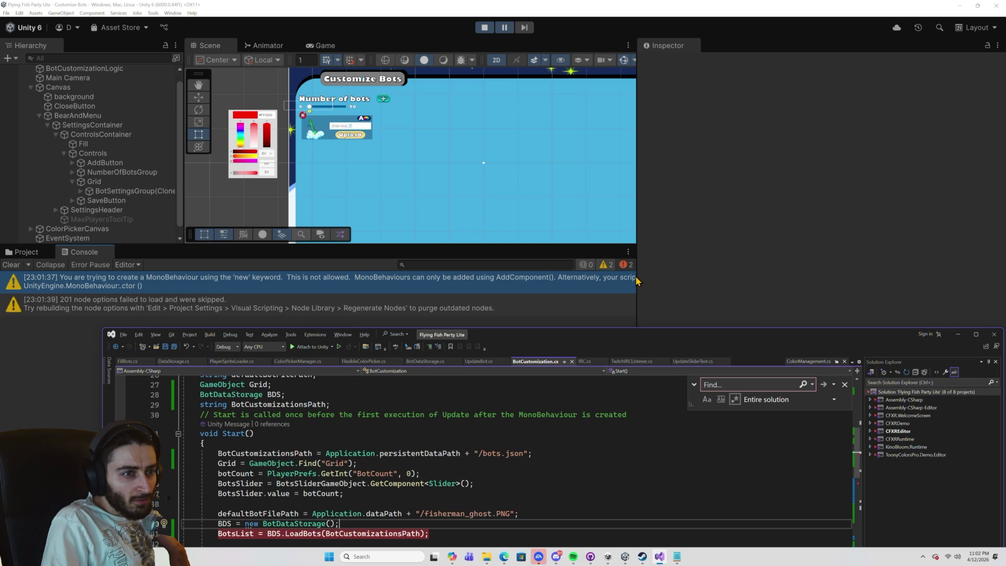
pyautogui.click(636, 280)
pyautogui.moveTo(636, 280)
pyautogui.mouseDown()
pyautogui.moveTo(871, 289)
pyautogui.moveTo(839, 291)
pyautogui.moveTo(854, 292)
pyautogui.mouseUp()
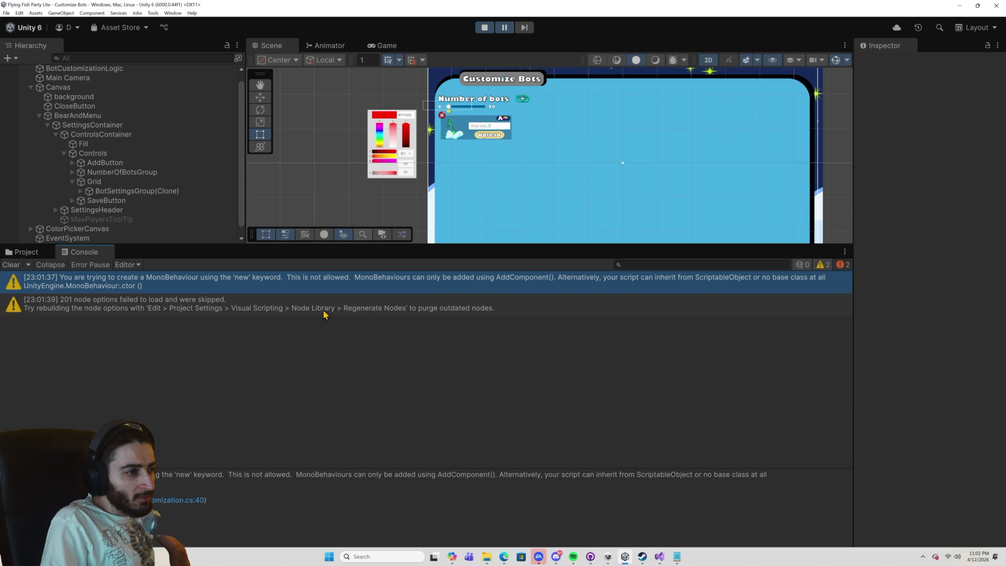
pyautogui.doubleClick(272, 310)
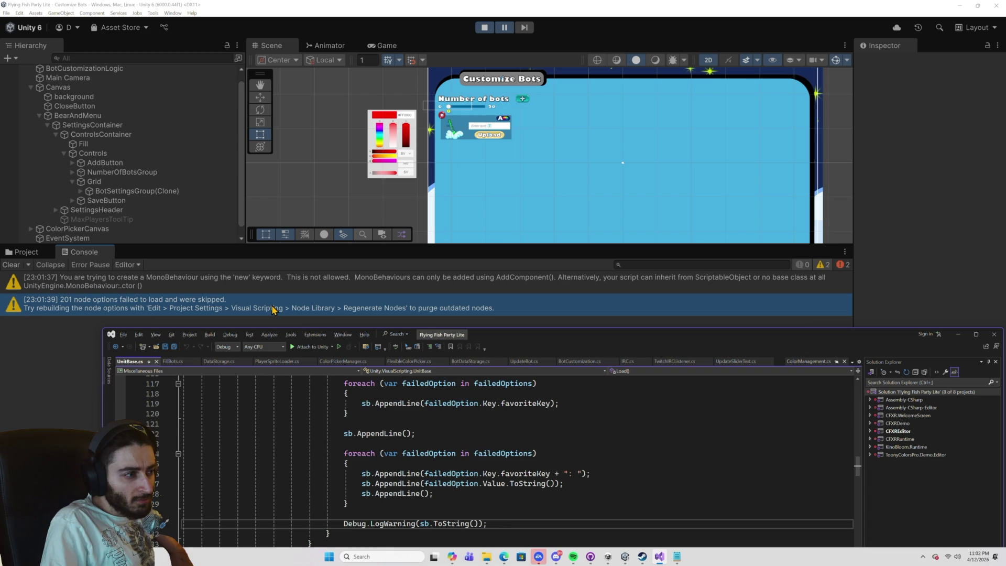
pyautogui.click(157, 361)
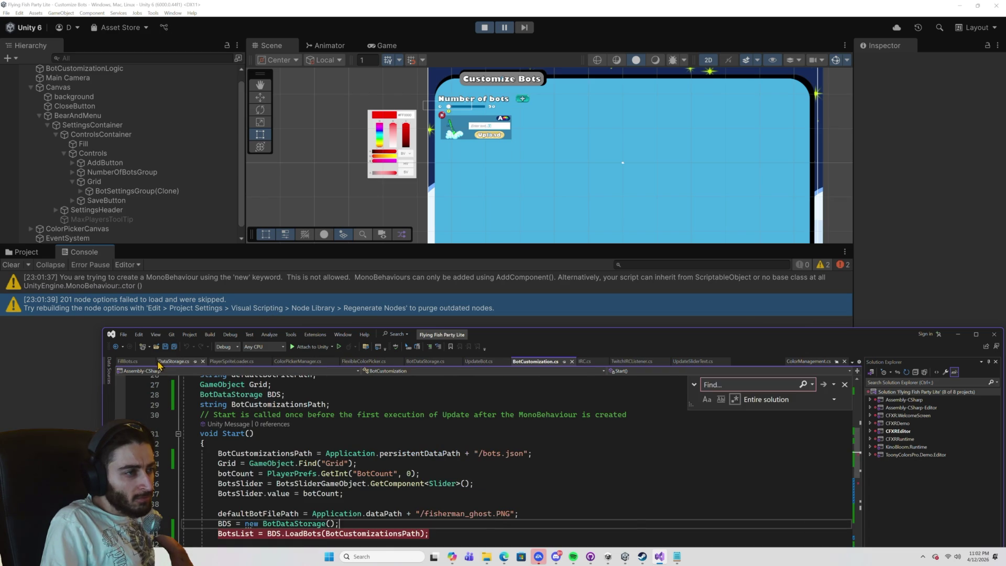
# Clear the Console, rerun and stop the game, and bring BotCustomization.cs back to the front.
pyautogui.click(483, 29)
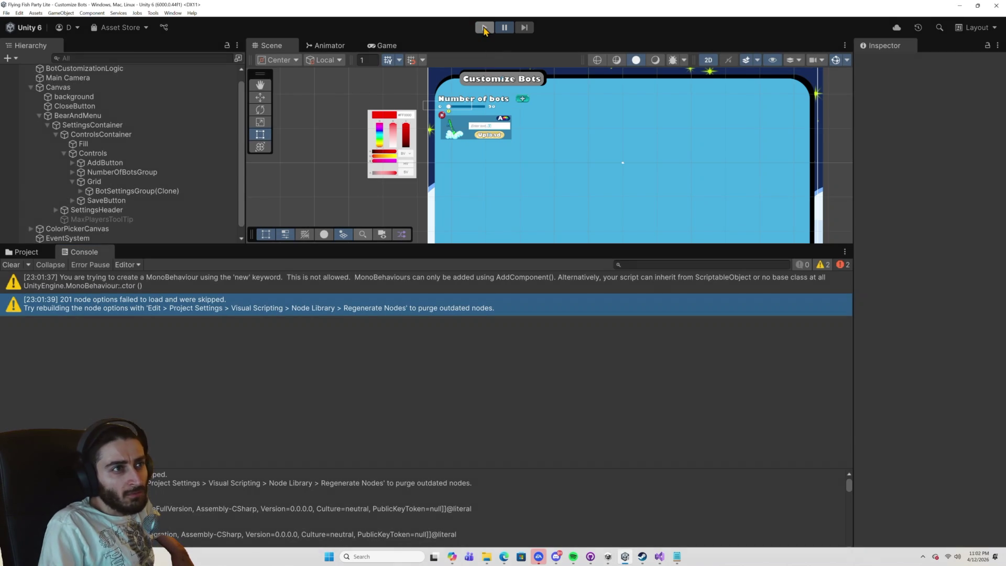
pyautogui.click(12, 265)
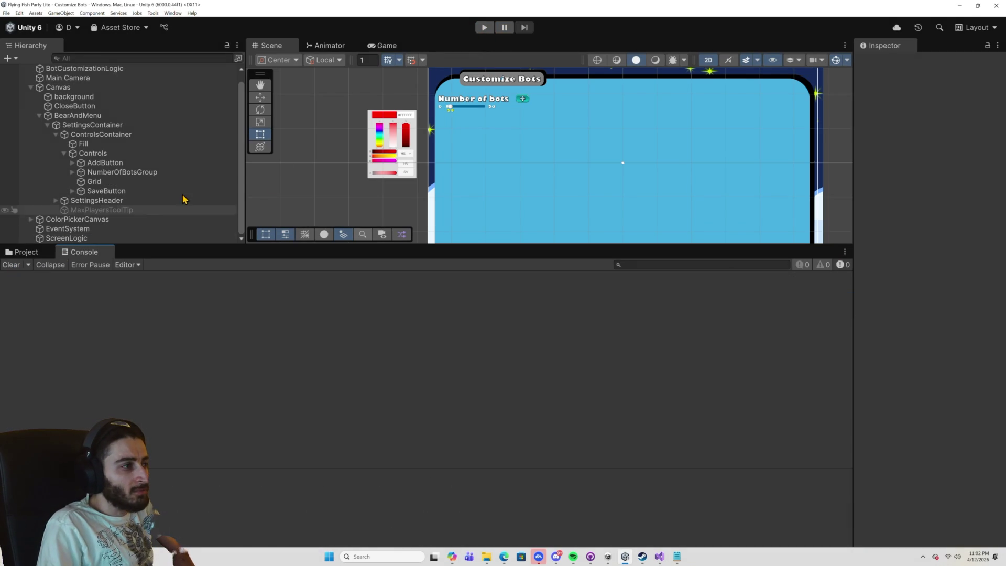
pyautogui.click(483, 28)
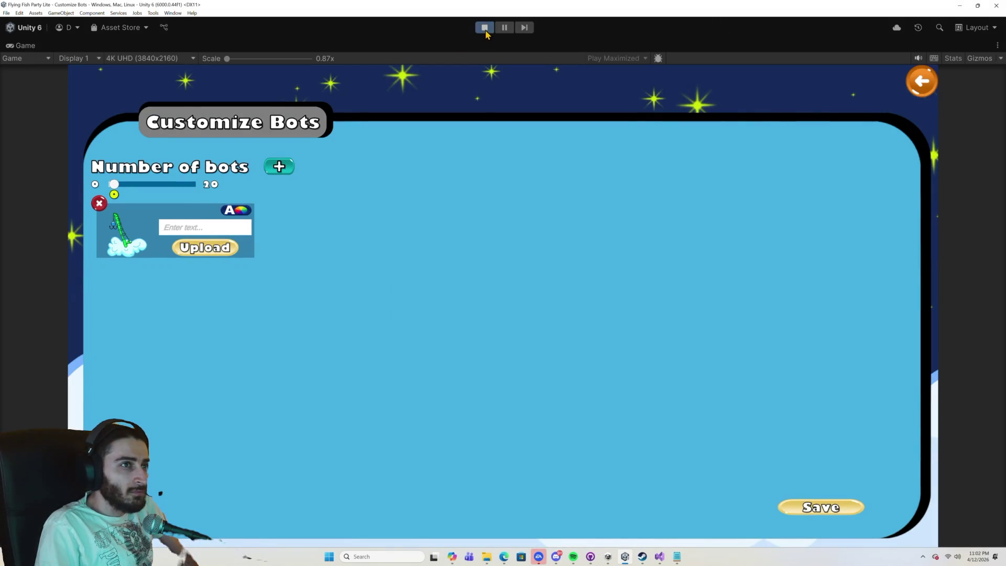
pyautogui.click(482, 30)
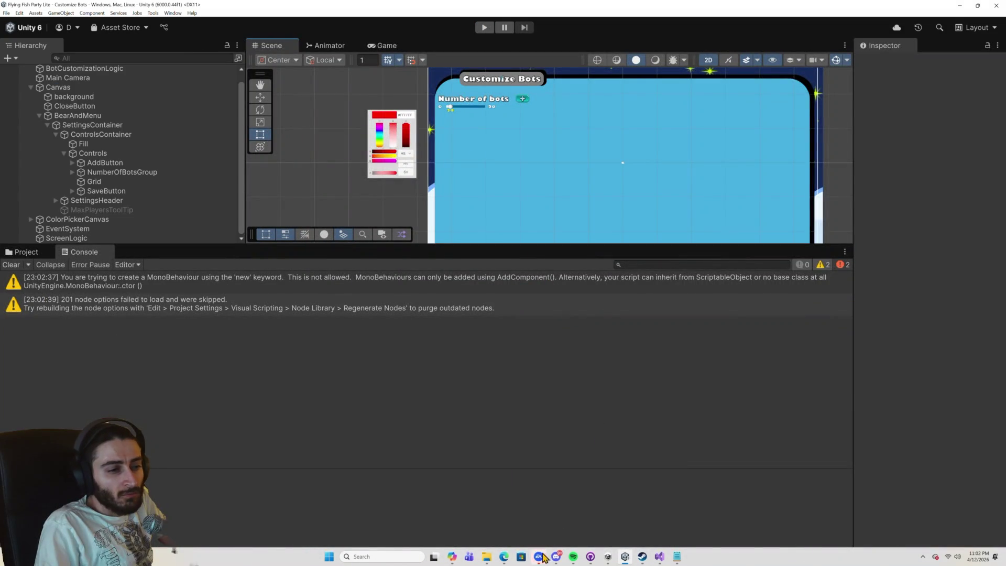
pyautogui.click(556, 558)
pyautogui.click(660, 556)
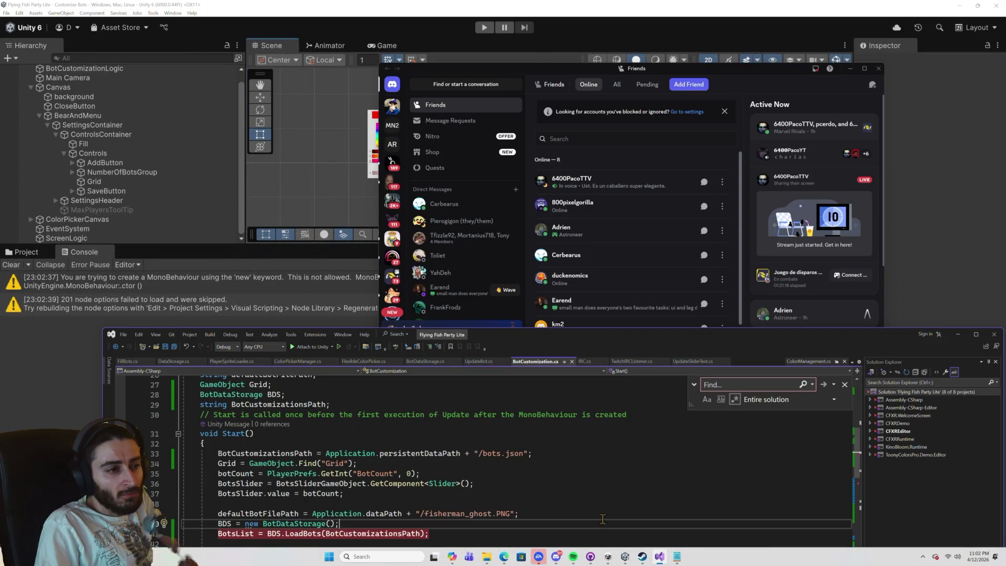
# Comment out lines 59–60 that set the bot name text and colour, and save the script.
pyautogui.moveTo(700, 341); pyautogui.dragTo(692, 177)
pyautogui.scroll(-6, 275, 377)
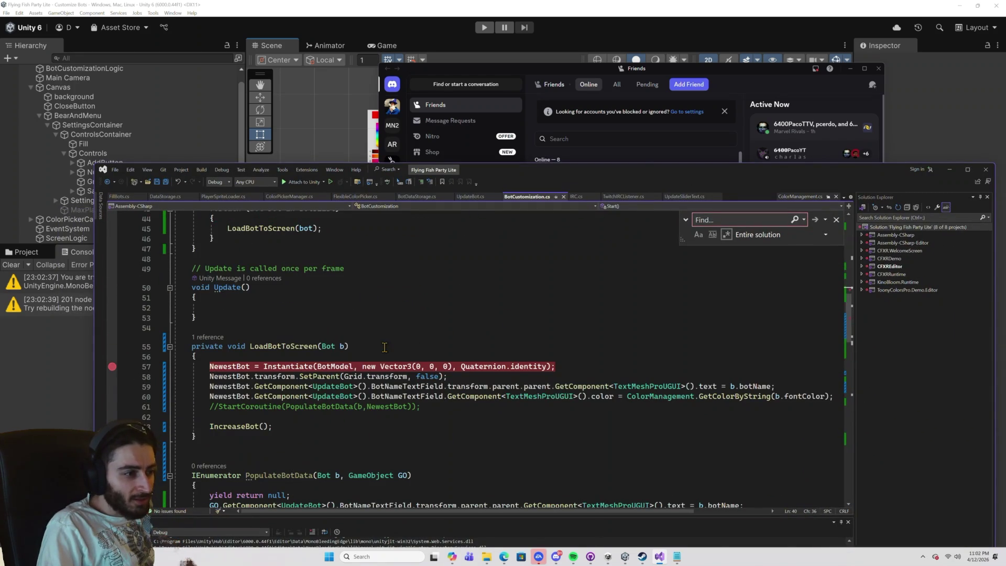
pyautogui.click(211, 388)
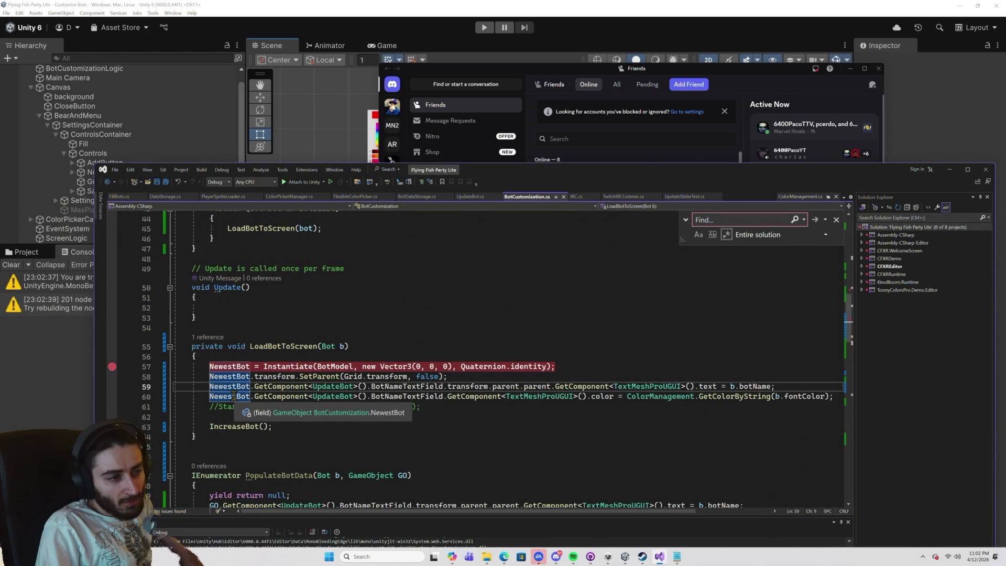
pyautogui.hotkey('alt', 'shift', 'Down')
pyautogui.write('//')
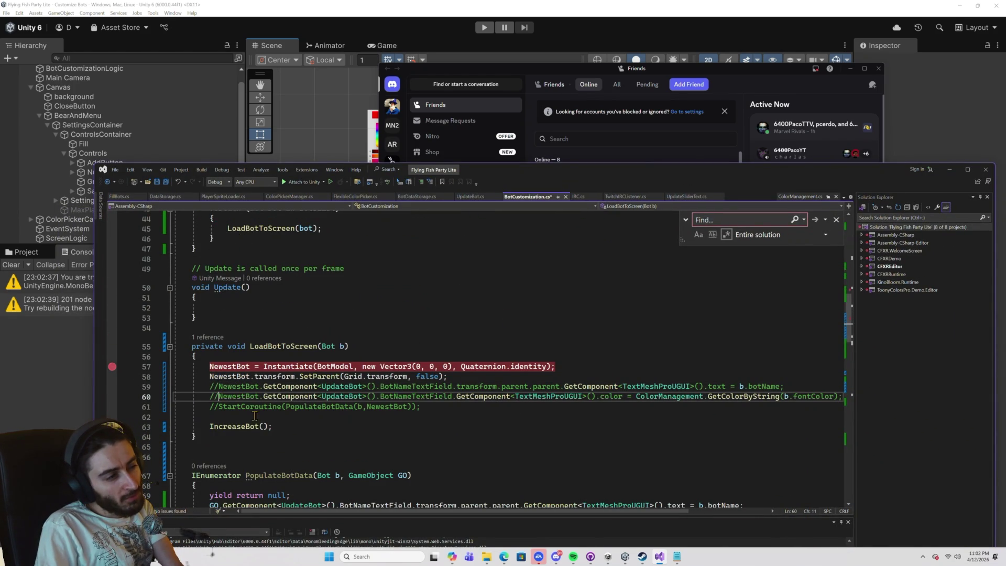
pyautogui.hotkey('ctrl', 's')
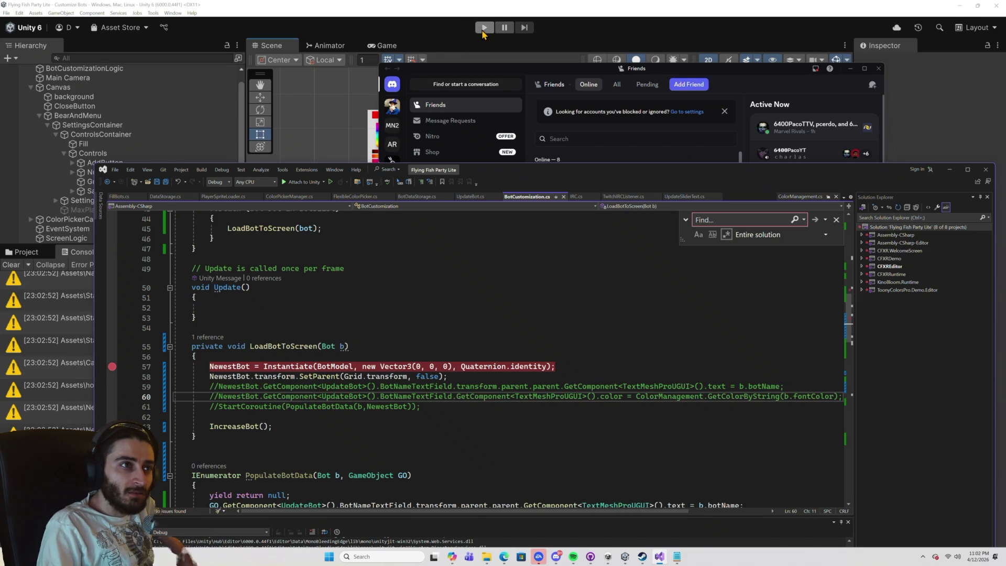
# Run and pause the scene, then open the Console warnings to inspect them.
pyautogui.click(483, 30)
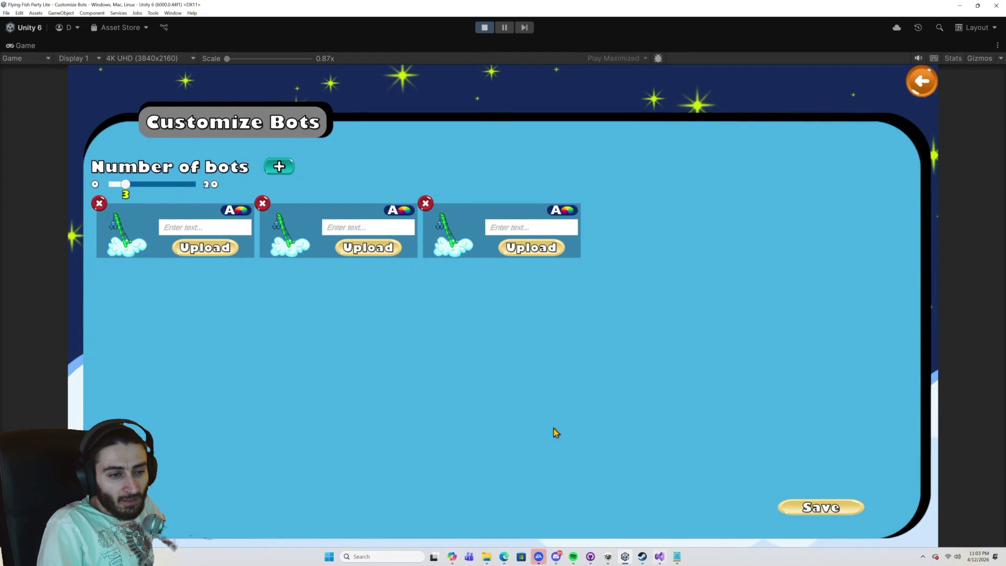
pyautogui.click(505, 27)
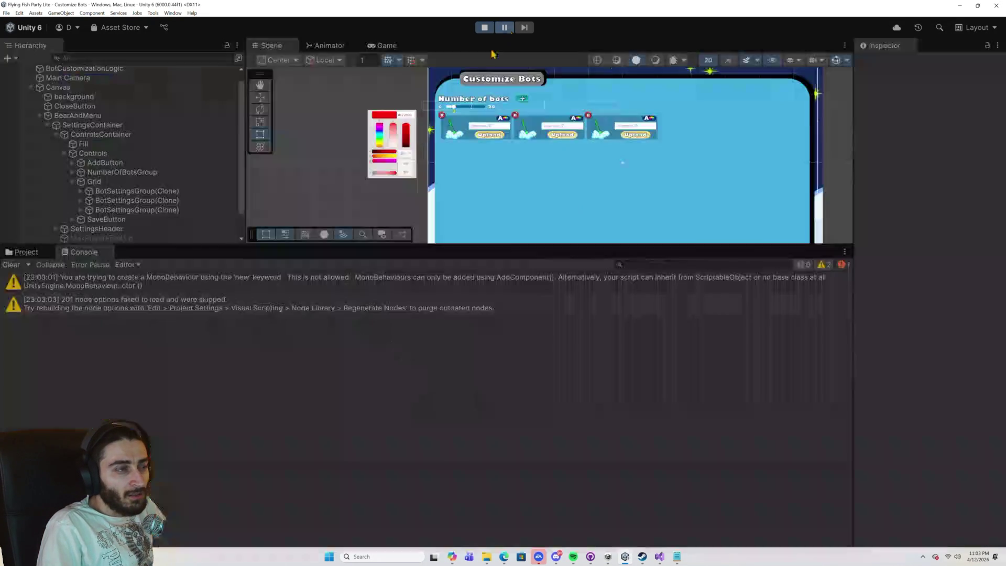
pyautogui.doubleClick(254, 287)
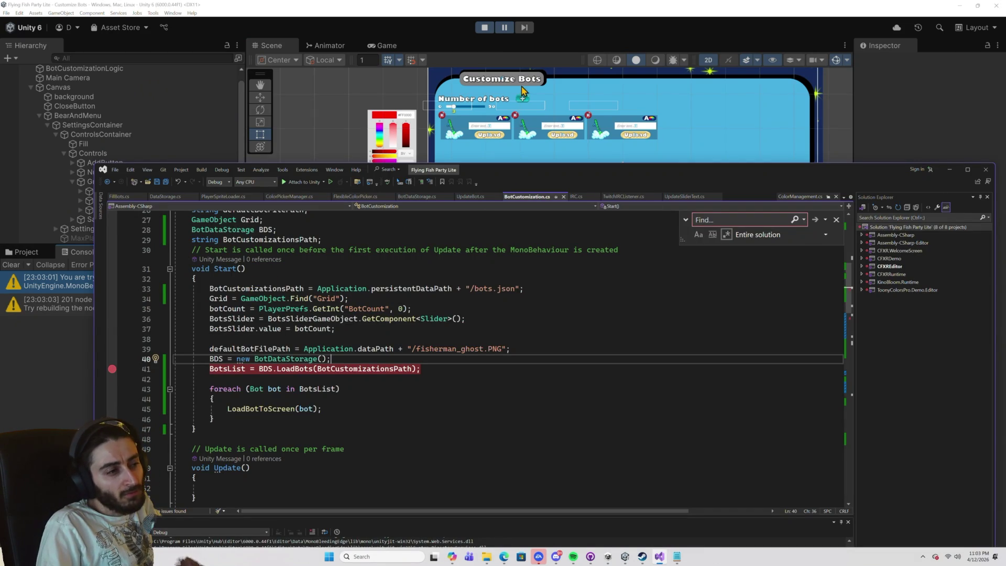
pyautogui.click(68, 305)
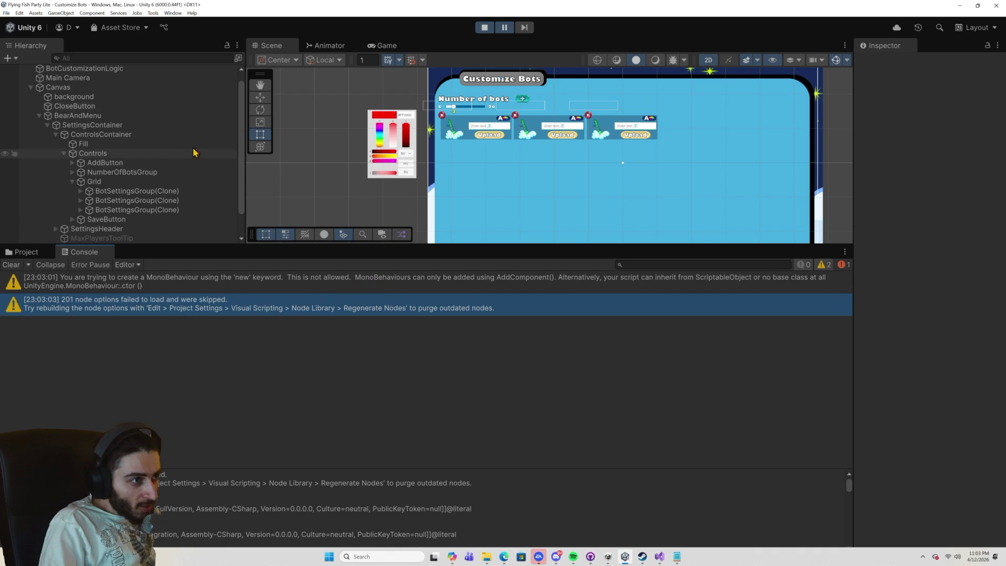
# Open Project Settings and undock it into a floating window.
pyautogui.click(19, 12)
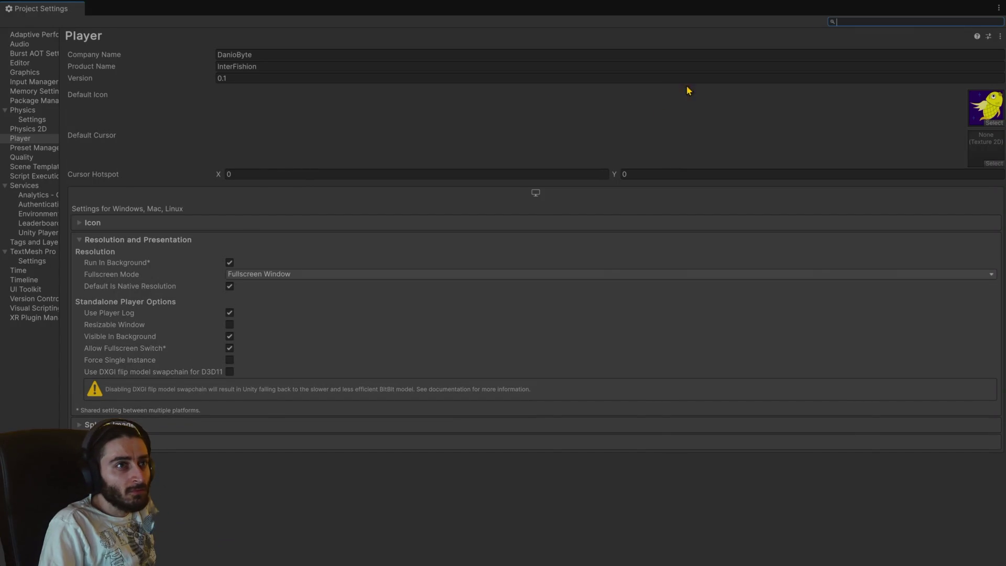
pyautogui.click(1000, 8)
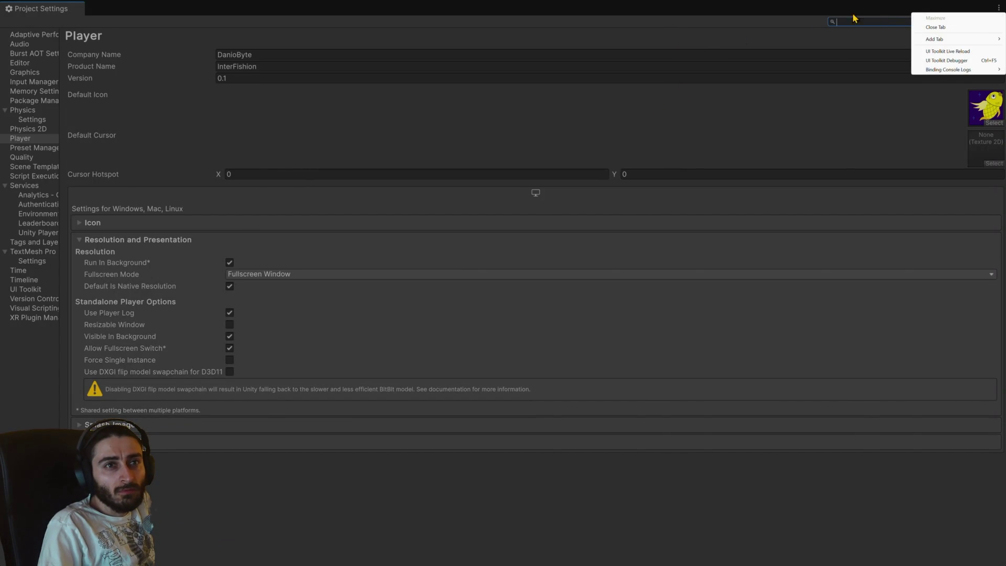
pyautogui.click(561, 13)
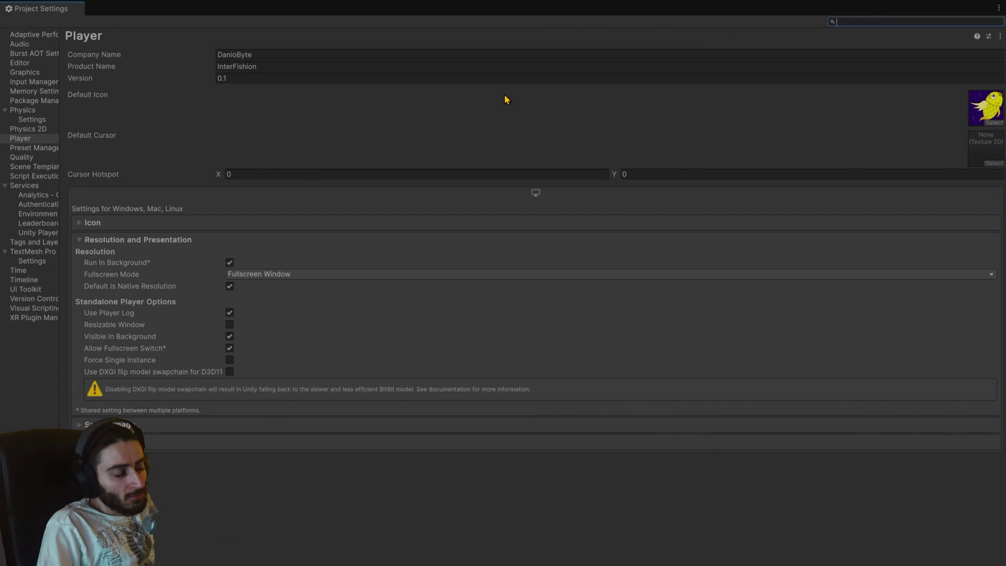
pyautogui.hotkey('alt', 'Tab')
pyautogui.hotkey('alt', 'Tab')
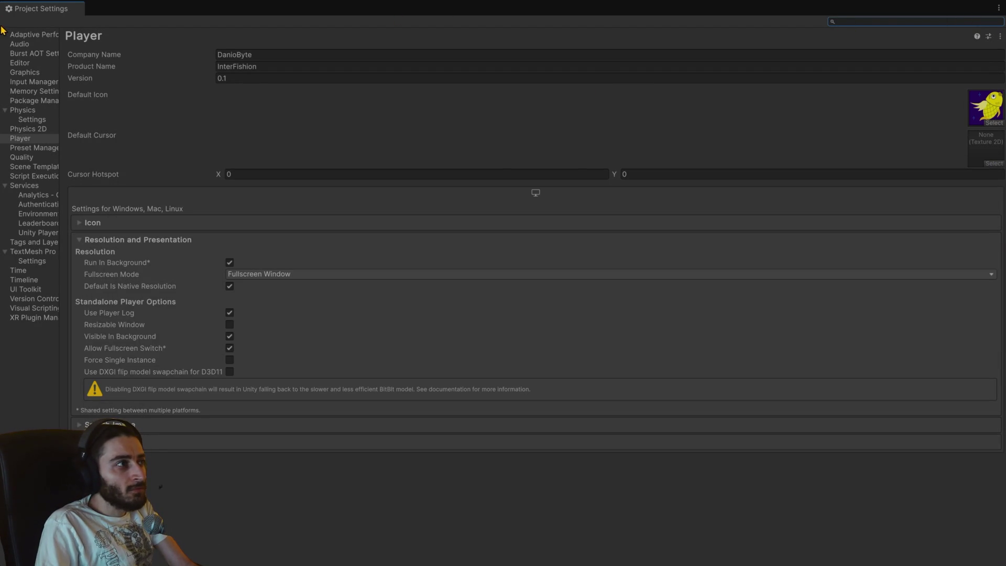
pyautogui.moveTo(68, 9)
pyautogui.mouseDown()
pyautogui.moveTo(148, 30)
pyautogui.moveTo(345, 240)
pyautogui.moveTo(345, 207)
pyautogui.moveTo(369, 361)
pyautogui.moveTo(321, 133)
pyautogui.mouseUp()
# Regenerate the Visual Scripting nodes, confirm the completion message, and stop Play mode.
pyautogui.click(212, 440)
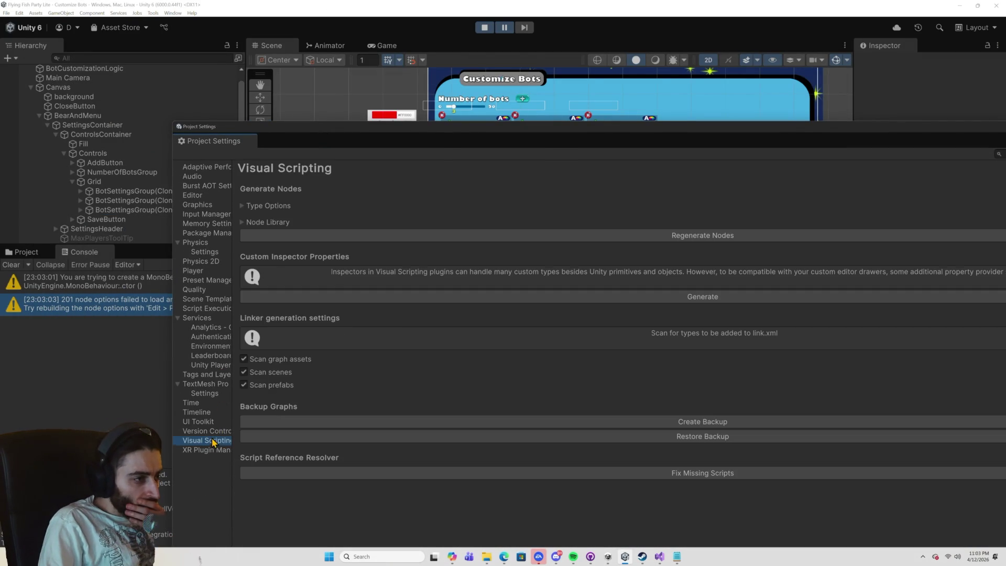
pyautogui.click(526, 235)
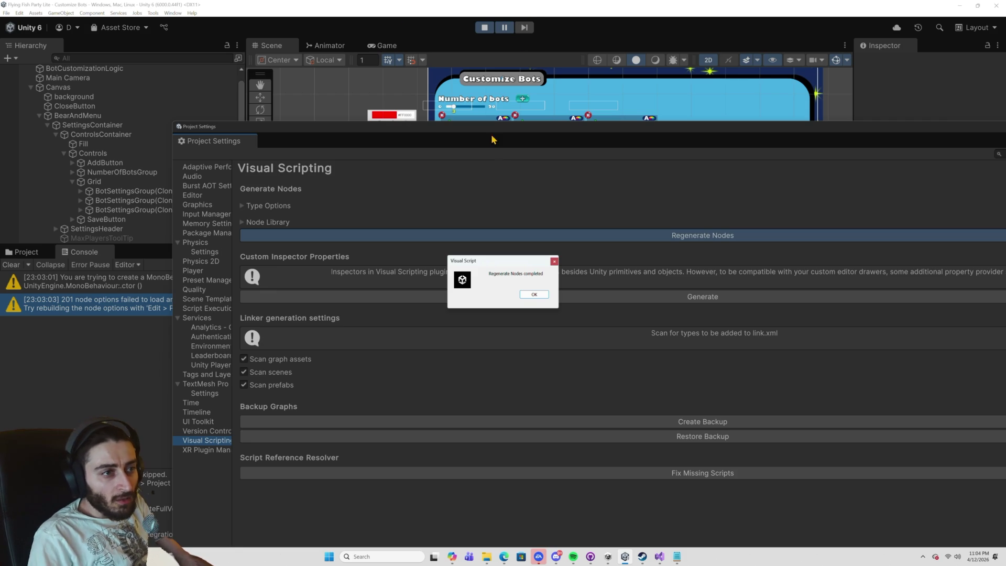
pyautogui.click(534, 295)
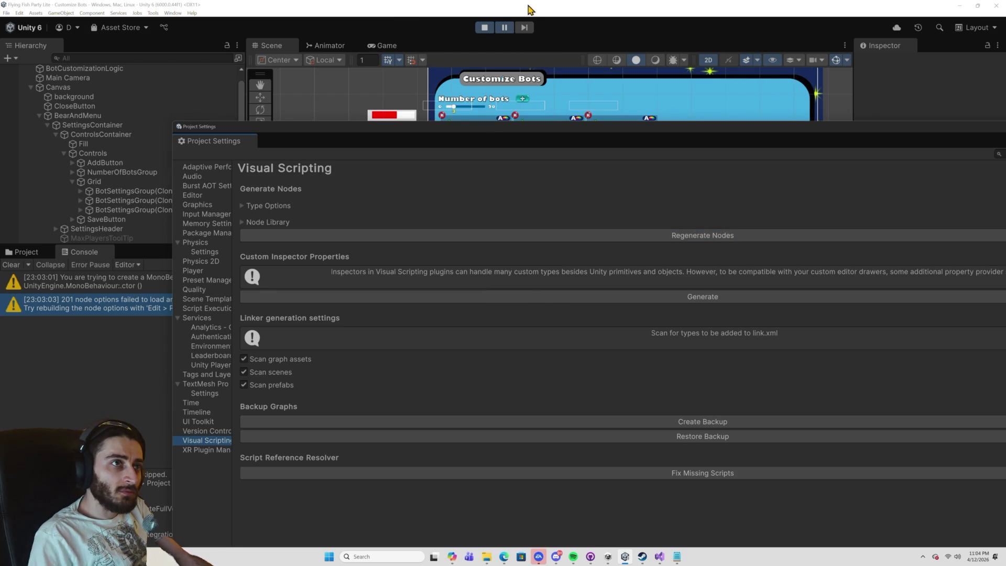
pyautogui.click(485, 29)
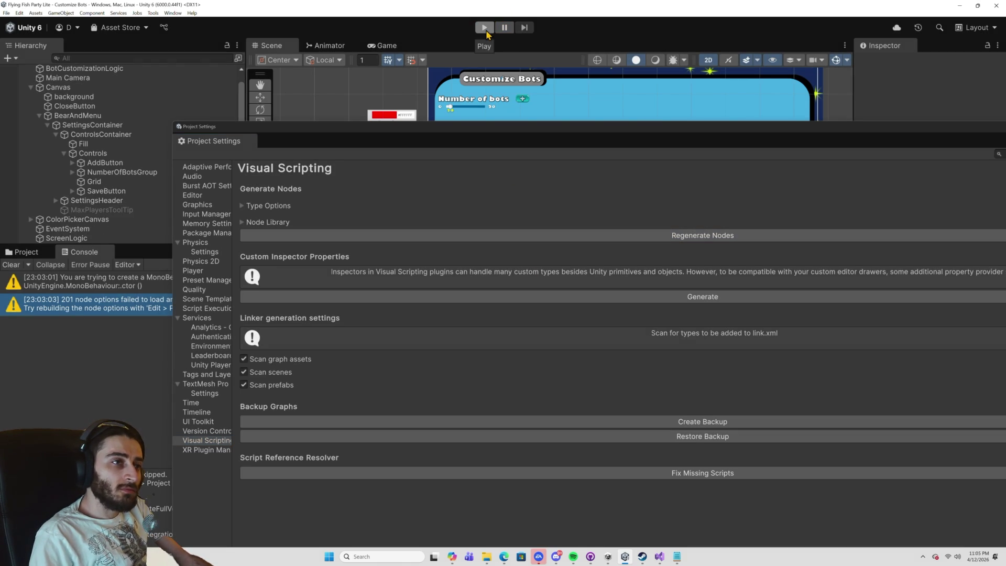
# Close Project Settings, rerun the scene with one pause and resume, stop it, and return to BotCustomization.cs.
pyautogui.moveTo(738, 134); pyautogui.dragTo(572, 213)
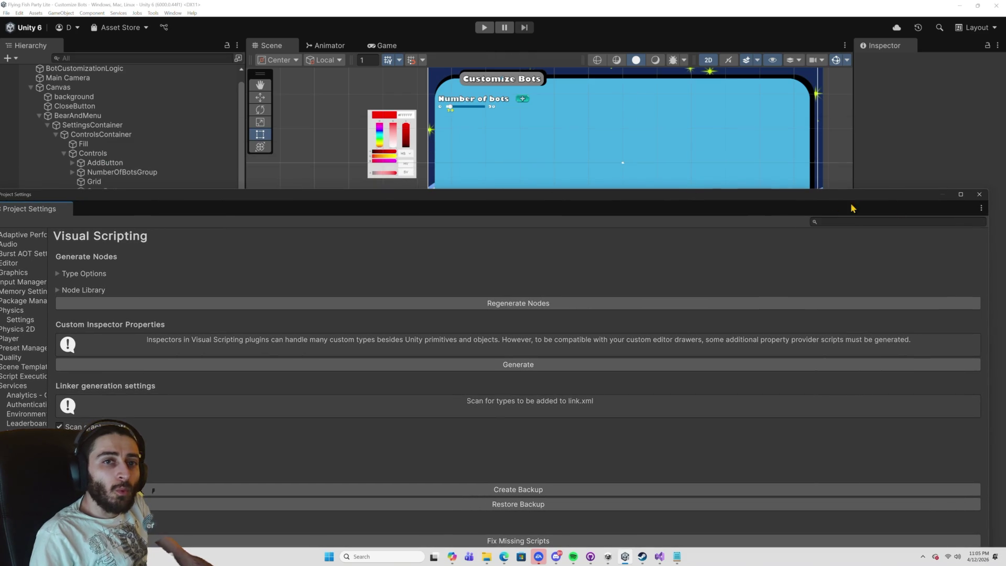
pyautogui.click(964, 197)
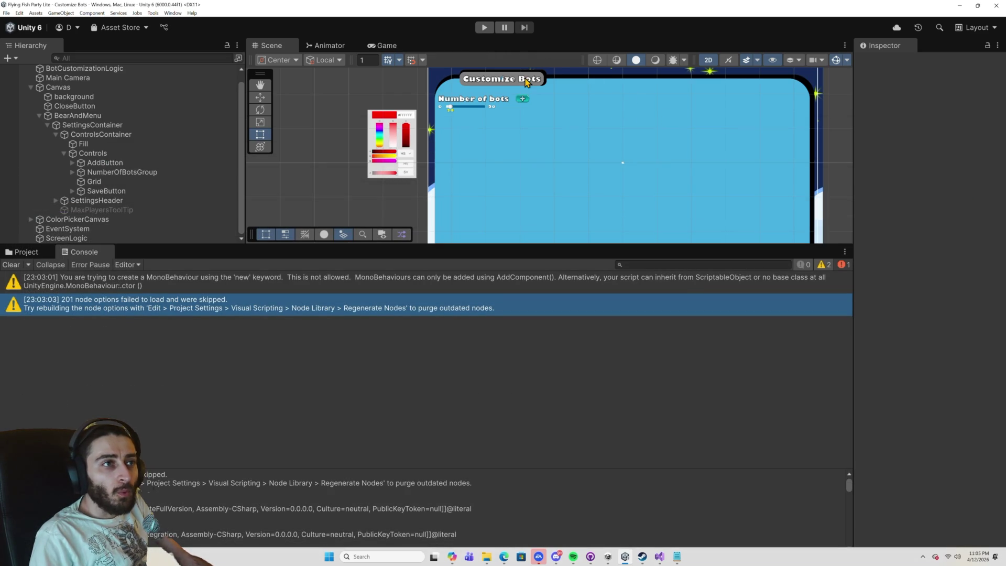
pyautogui.click(485, 28)
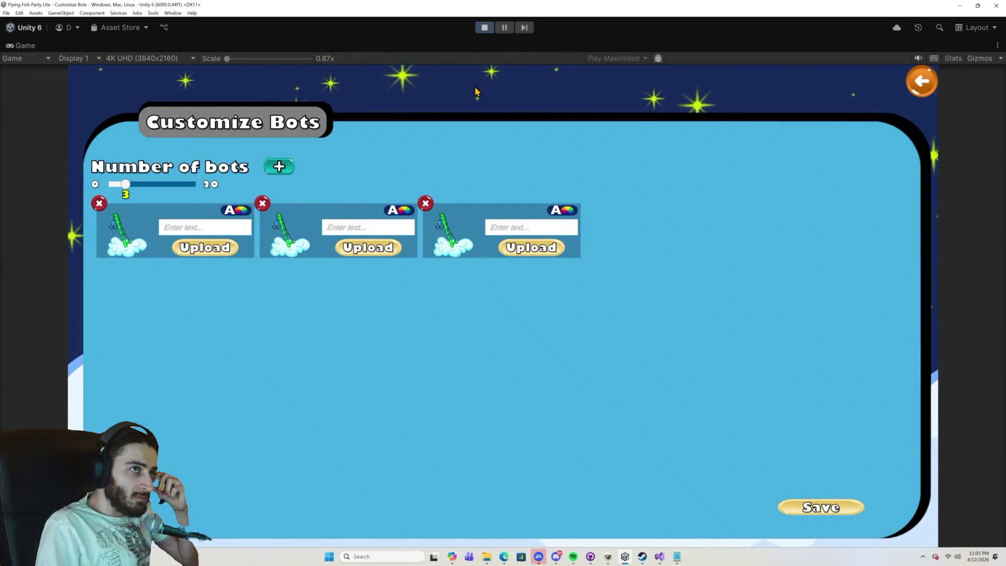
pyautogui.click(503, 31)
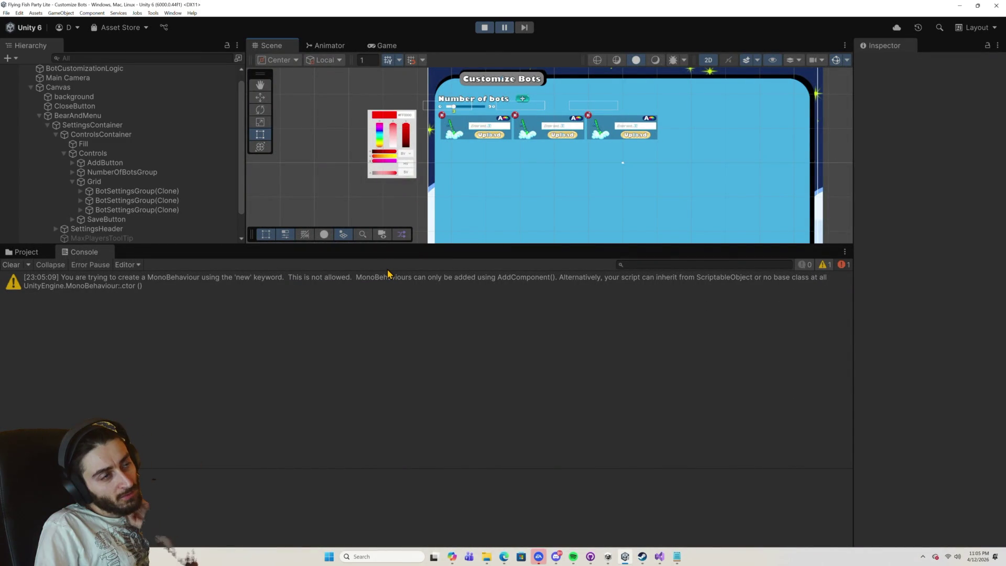
pyautogui.click(504, 29)
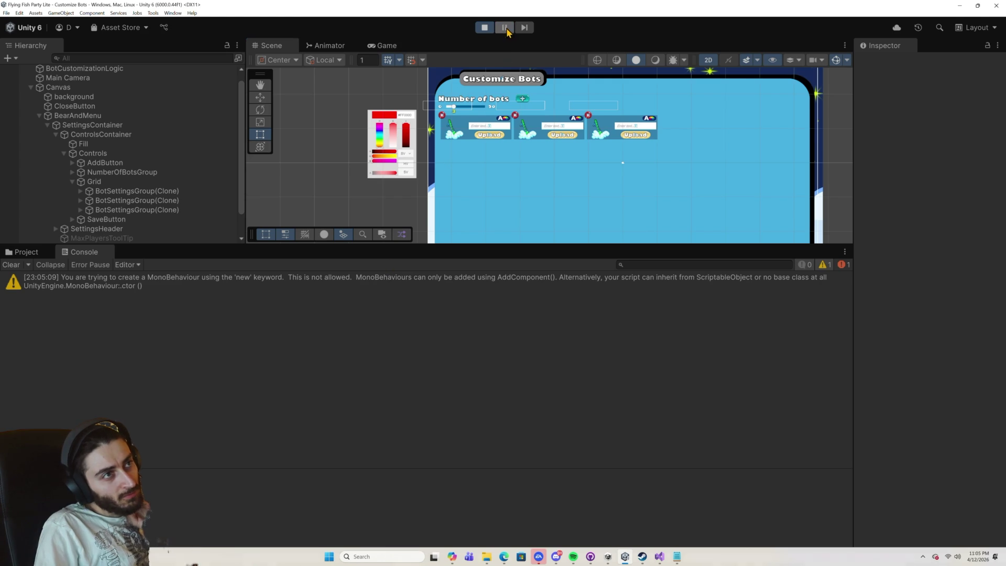
pyautogui.click(484, 28)
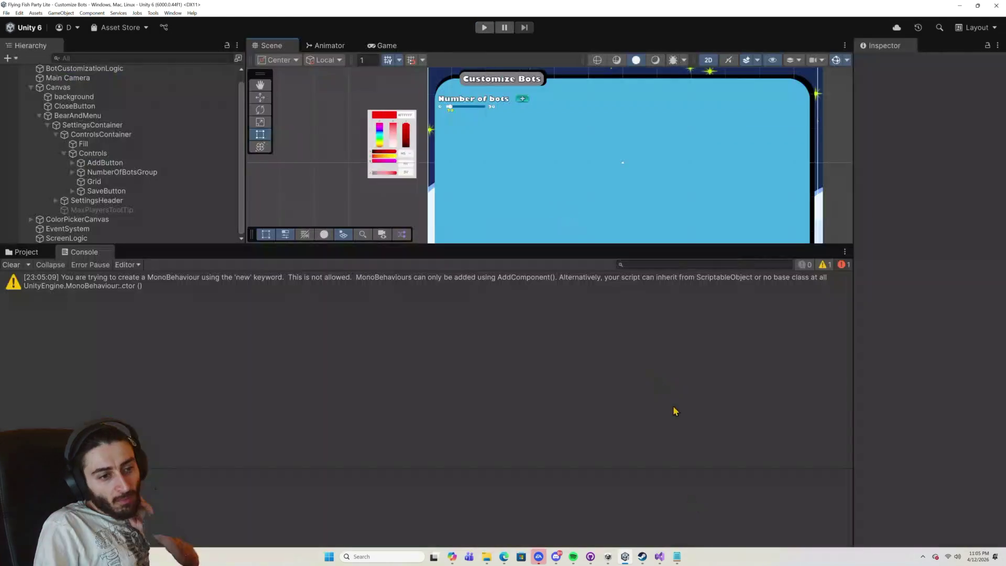
pyautogui.click(662, 557)
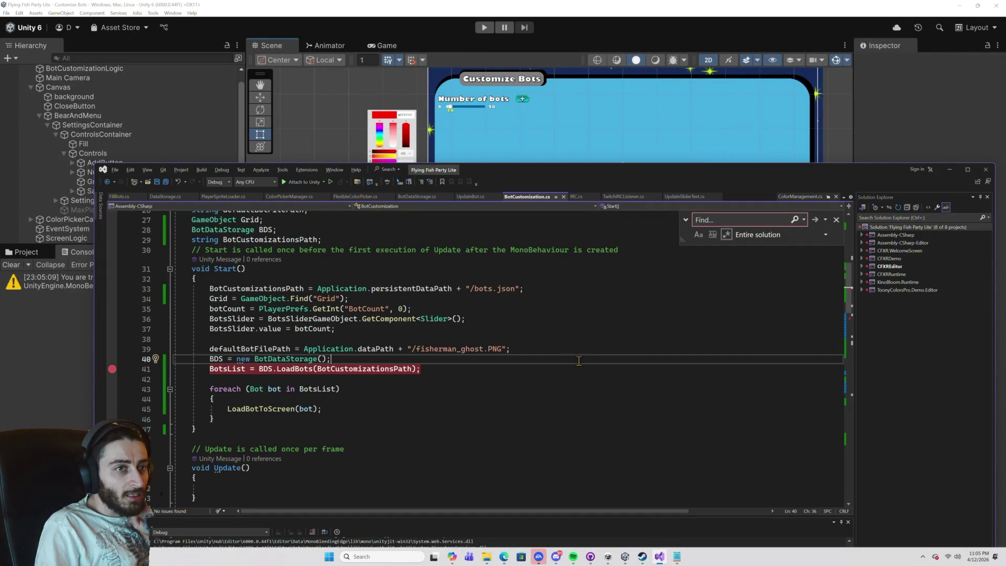
# Attach and detach the Unity debugger, then run and stop the scene, which loads one empty bot card.
pyautogui.scroll(-6, 620, 471)
pyautogui.click(486, 386)
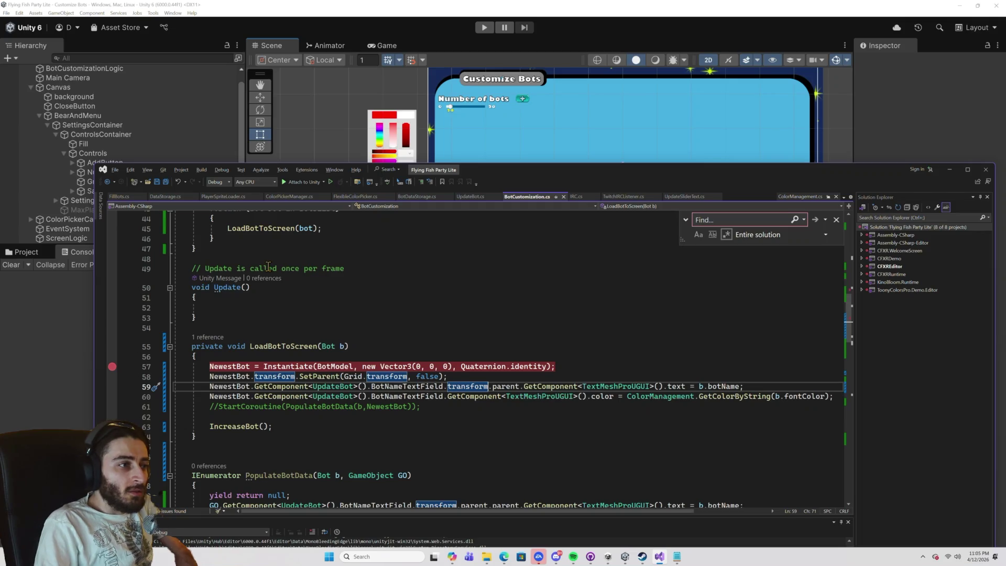
pyautogui.click(312, 183)
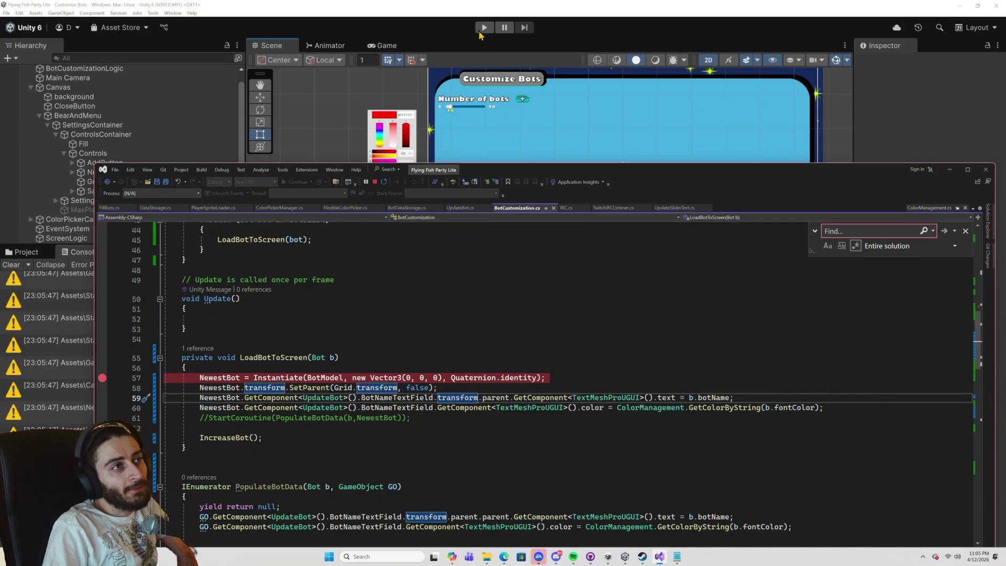
pyautogui.click(375, 182)
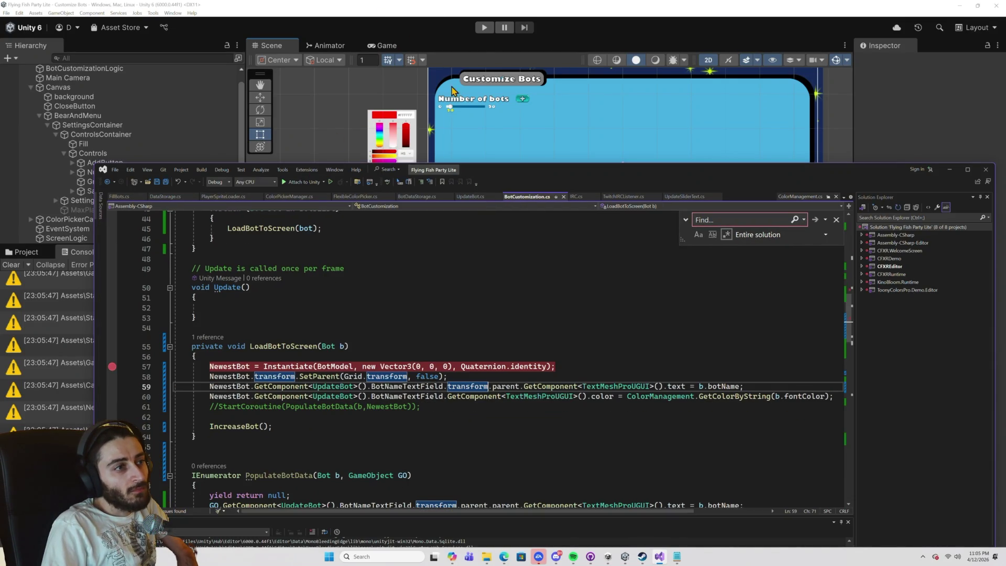
pyautogui.click(485, 31)
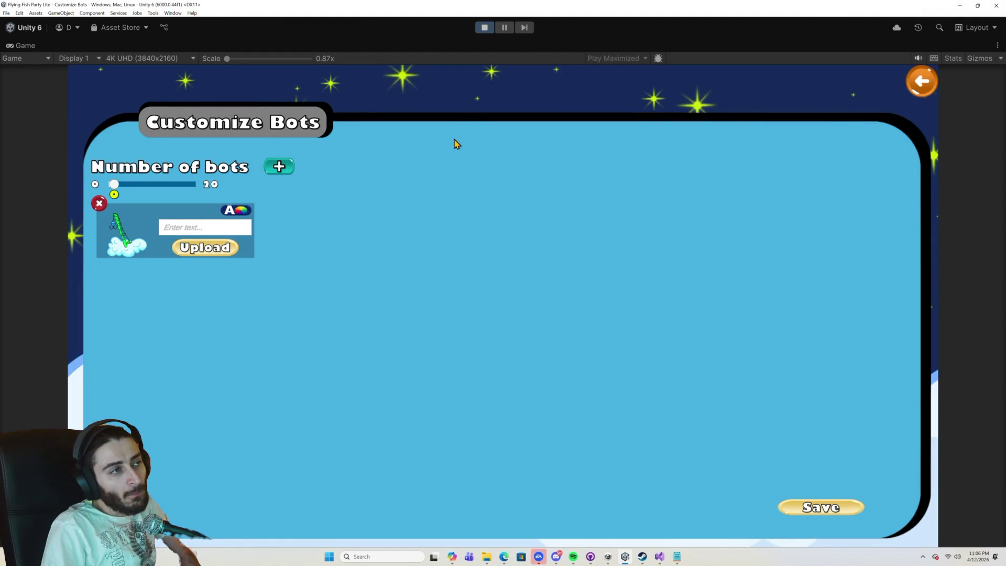
pyautogui.click(486, 28)
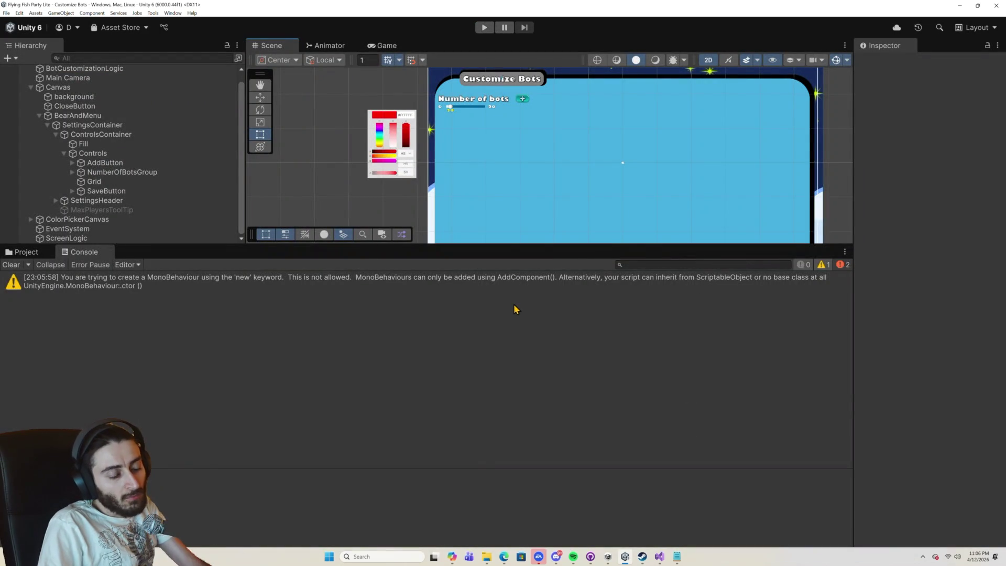
pyautogui.hotkey('alt', 'Tab')
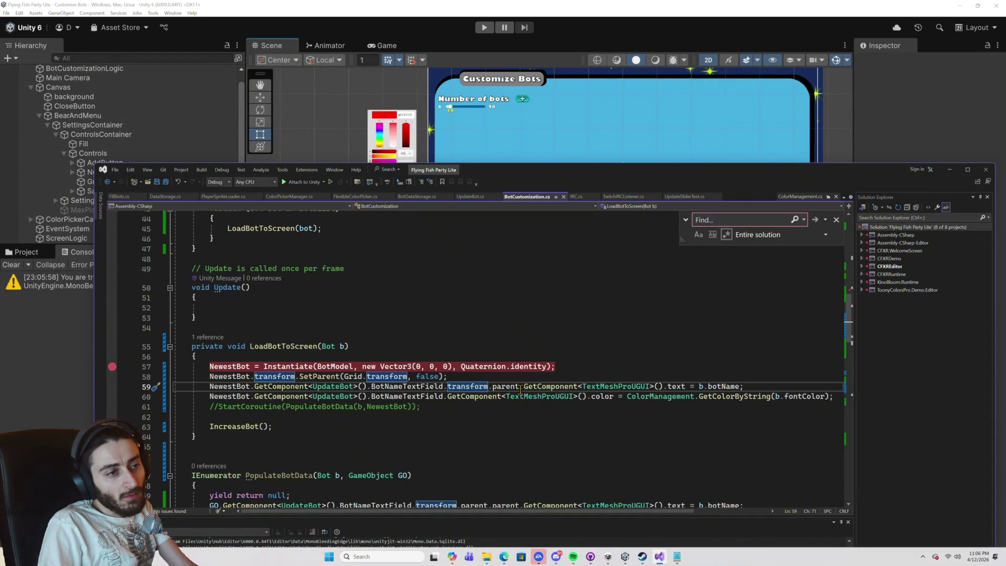
# Add another .parent to the BotNameTextField chain on line 59 and save the script.
pyautogui.click(520, 389)
pyautogui.write('.parent.')
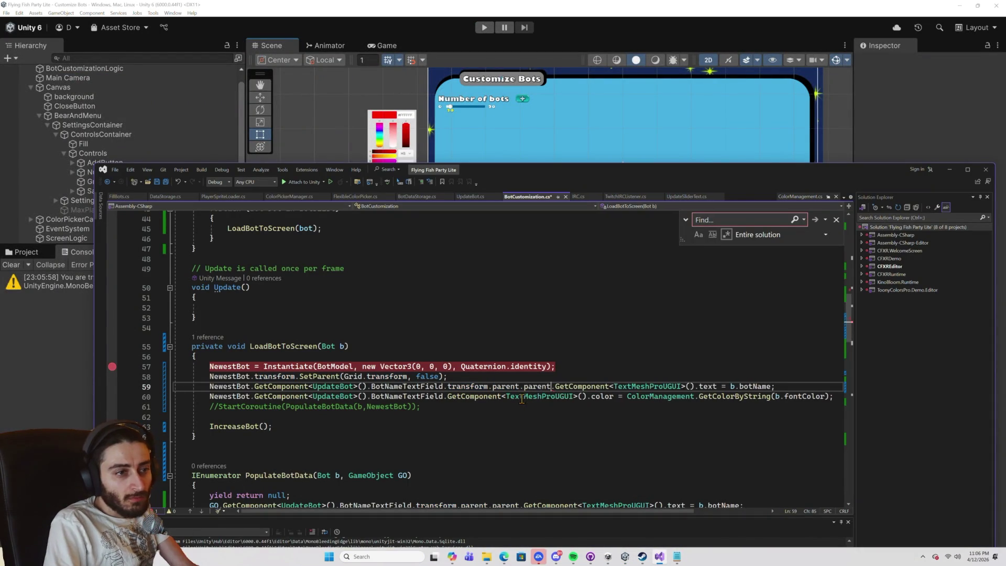
pyautogui.hotkey('ctrl', 's')
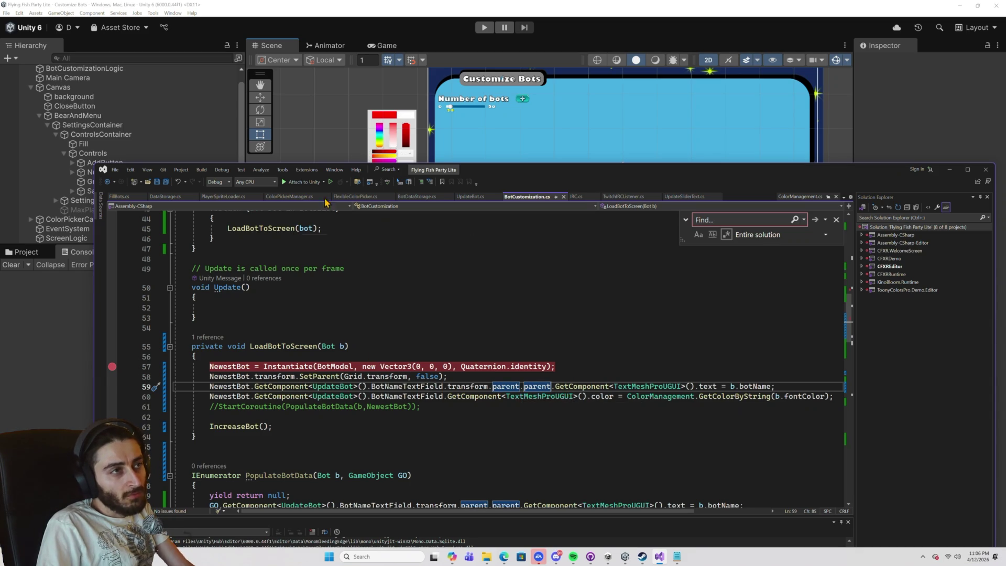
# Attach the debugger, play the scene, and step through the breakpoints to the bot-name line, then pause.
pyautogui.click(303, 182)
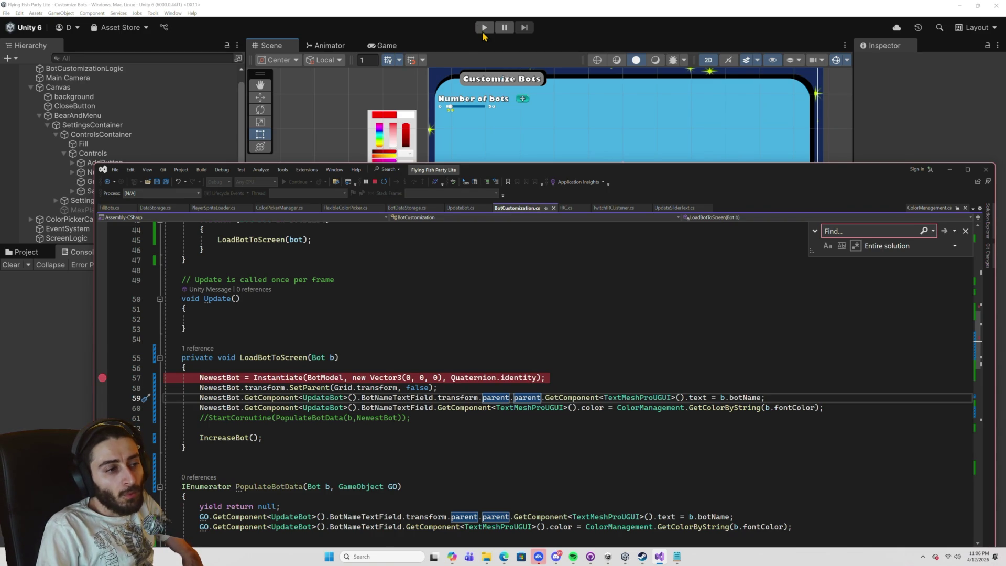
pyautogui.click(484, 29)
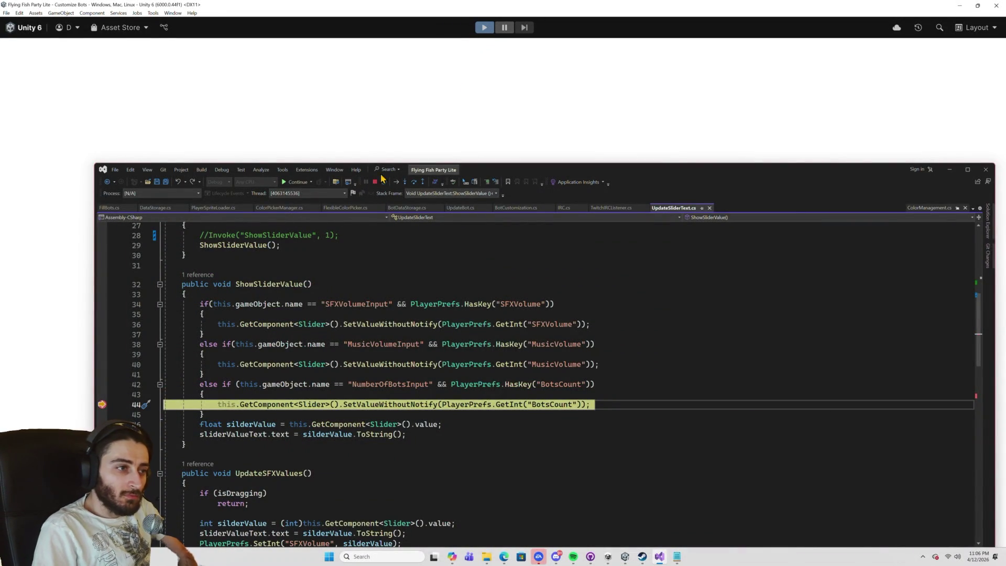
pyautogui.click(303, 187)
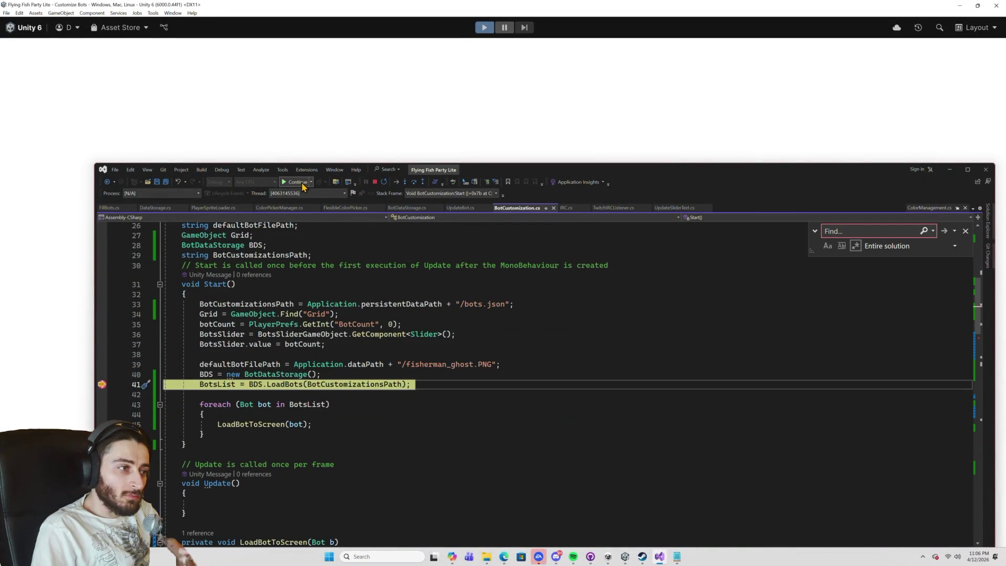
pyautogui.click(303, 187)
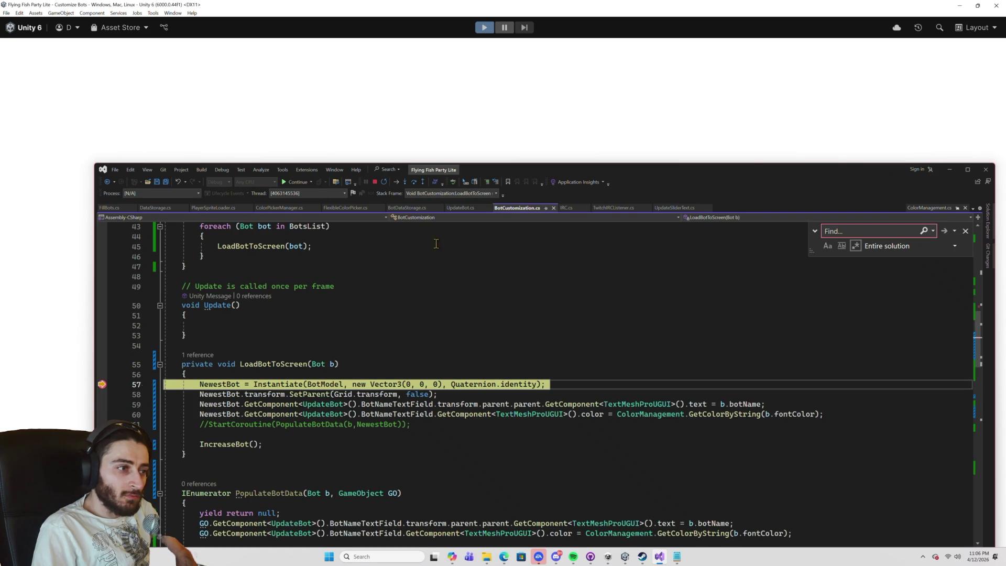
pyautogui.click(414, 184)
pyautogui.click(415, 185)
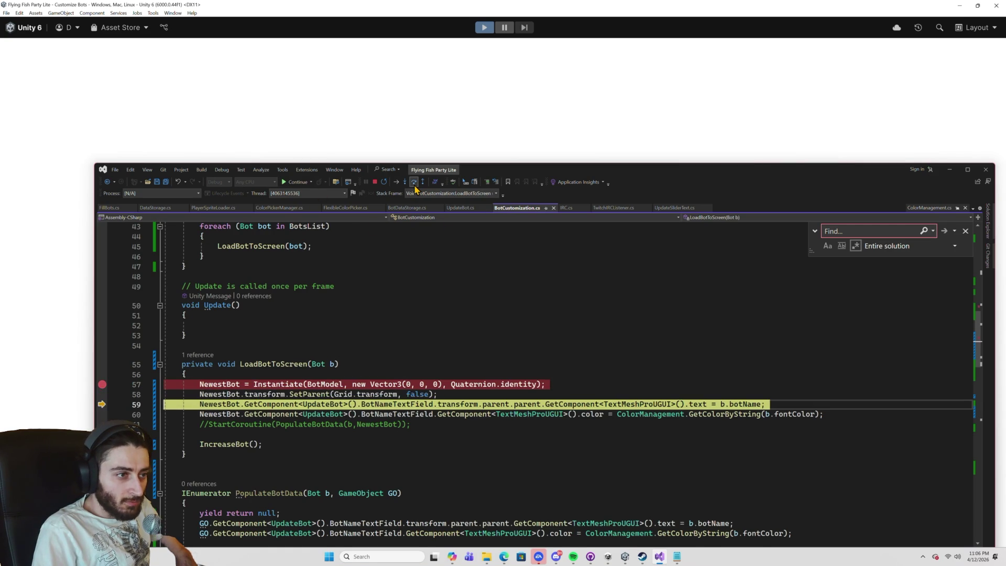
pyautogui.click(415, 185)
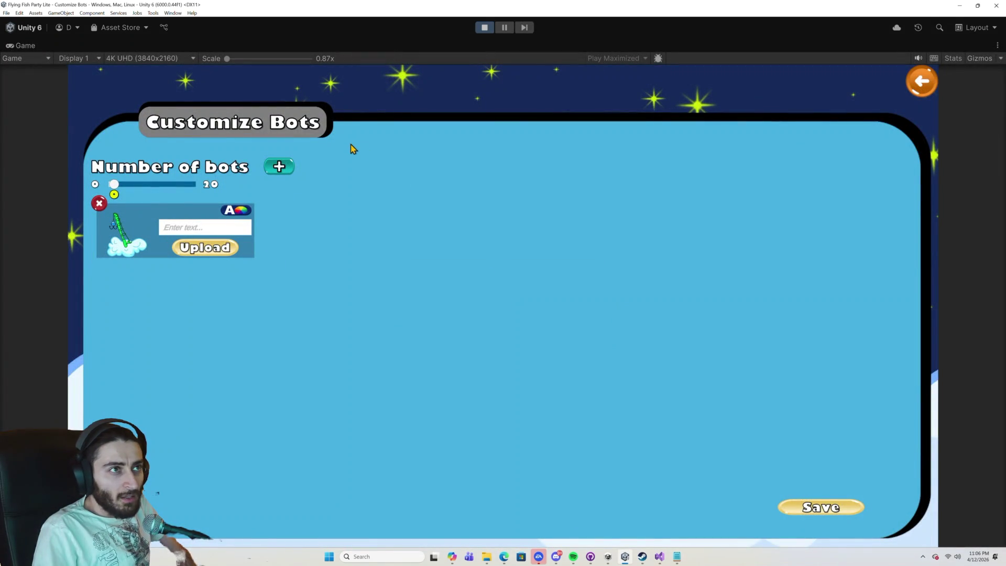
pyautogui.click(504, 28)
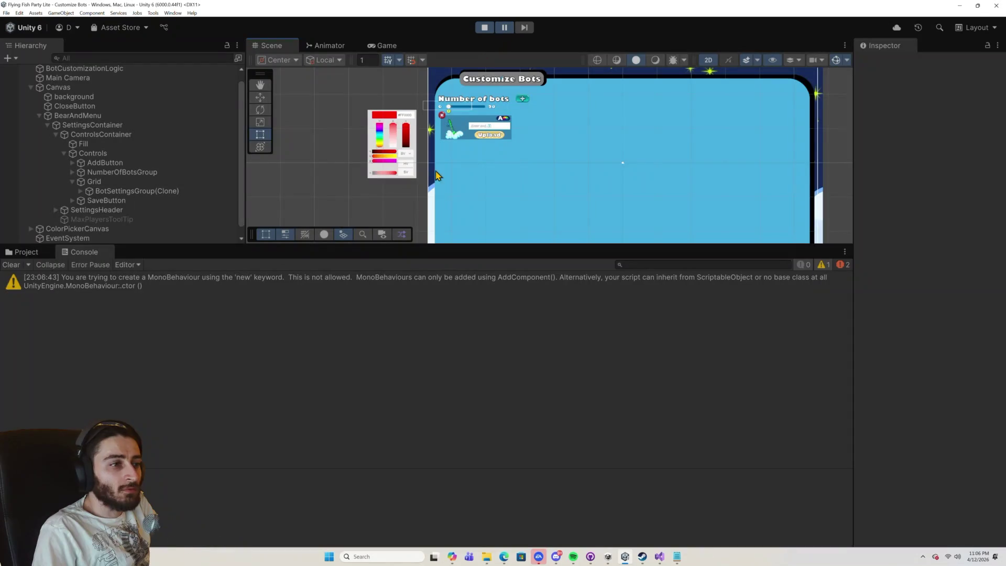
# Select BotNameTextField and its second .parent on line 59, then stop the game in Unity.
pyautogui.click(659, 559)
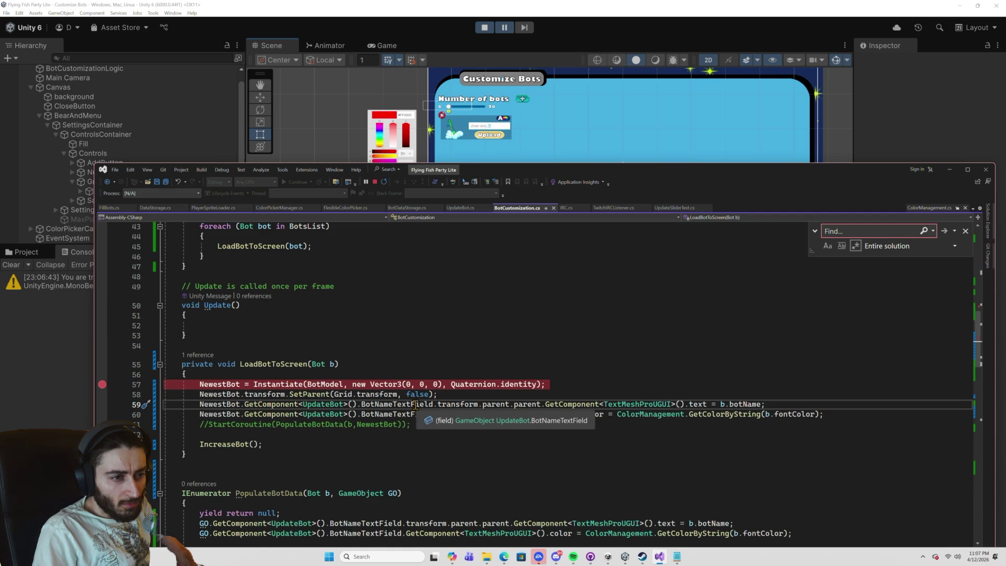
pyautogui.click(416, 405)
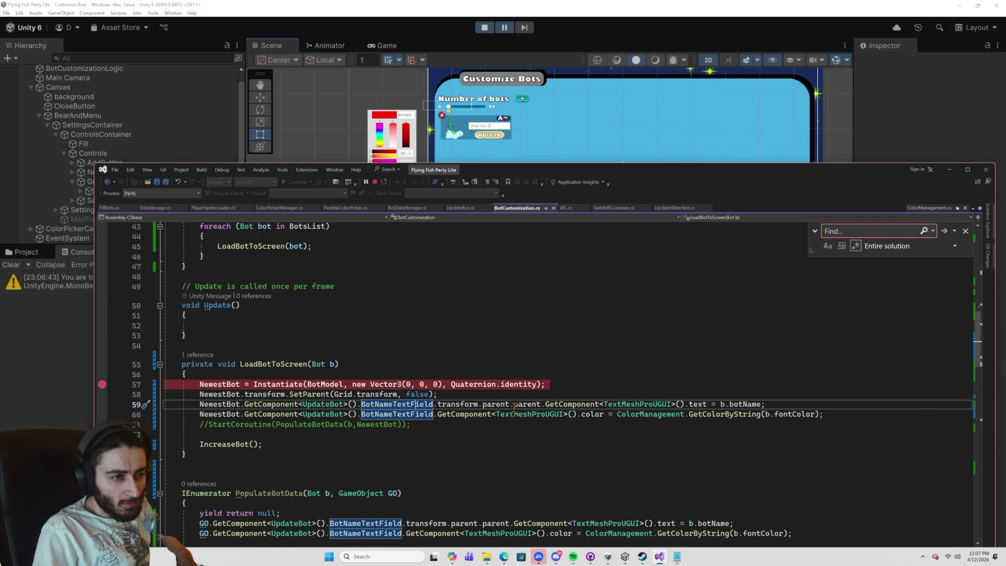
pyautogui.doubleClick(532, 405)
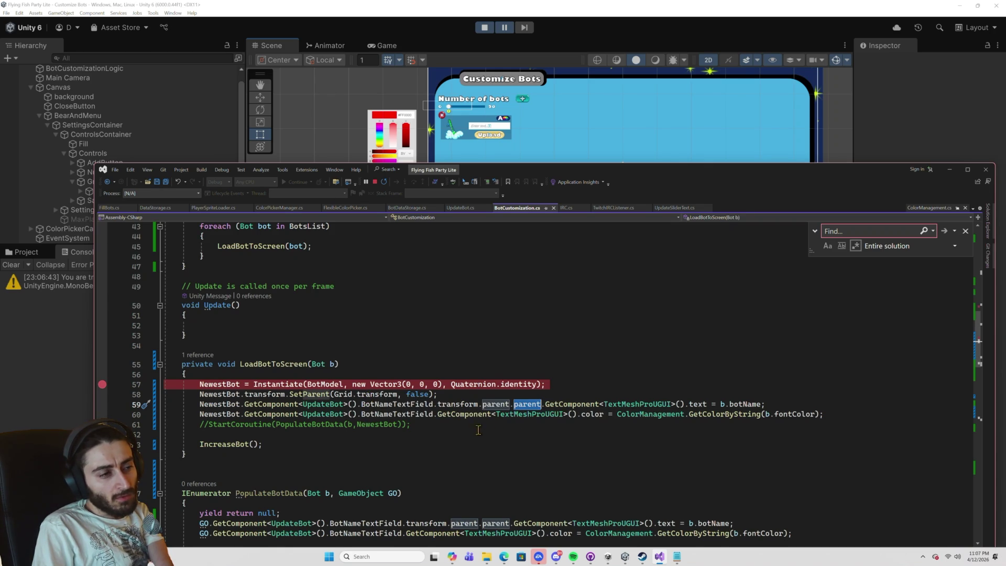
pyautogui.click(487, 28)
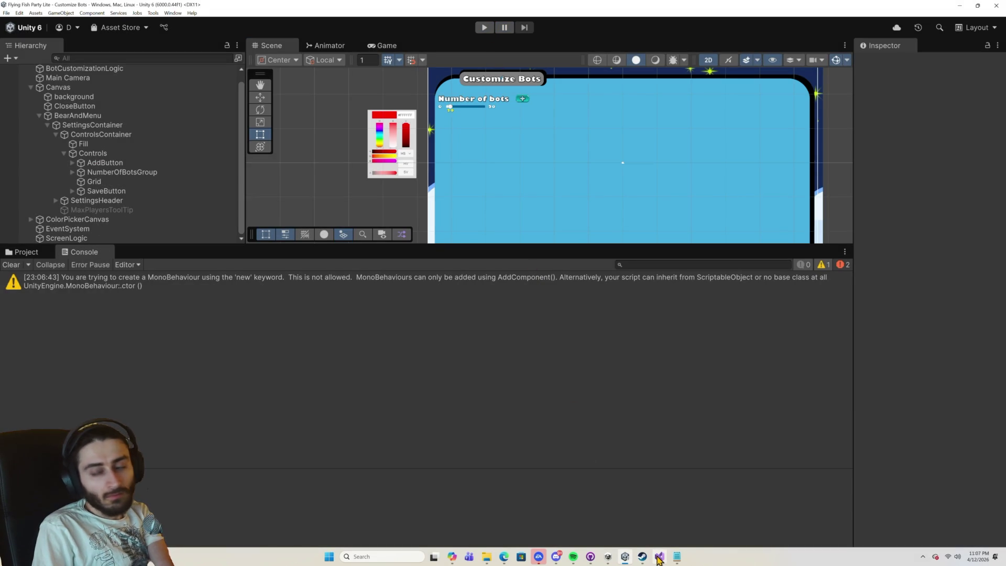
pyautogui.moveTo(658, 560)
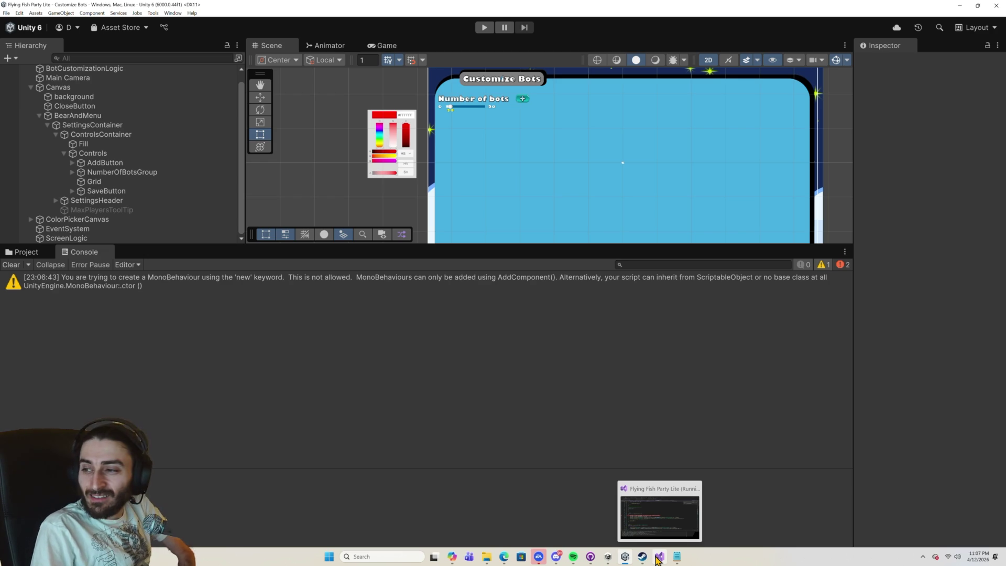
pyautogui.moveTo(628, 558)
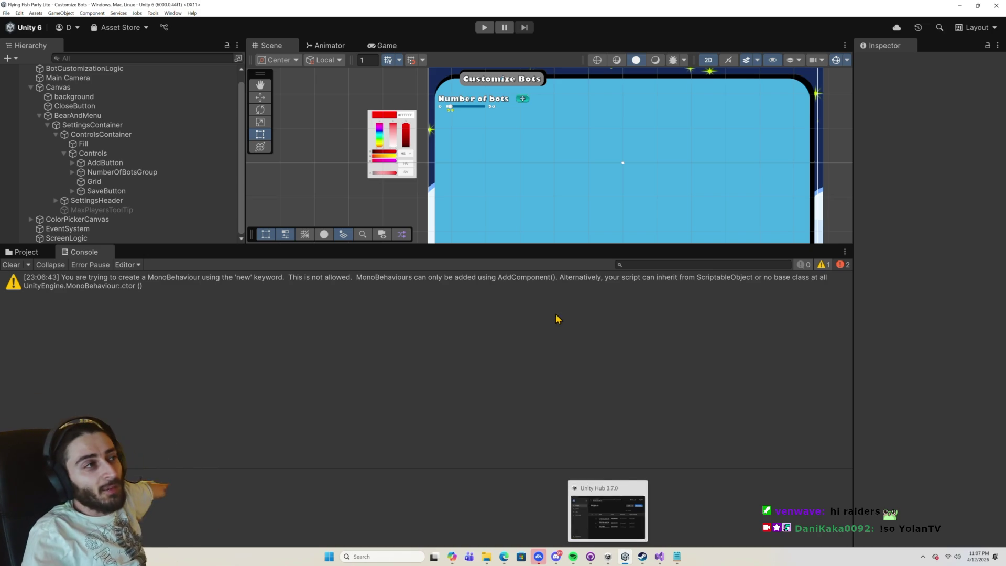
# Save the project, open the Customize Bots scene, then switch to Game Scene.
pyautogui.click(7, 13)
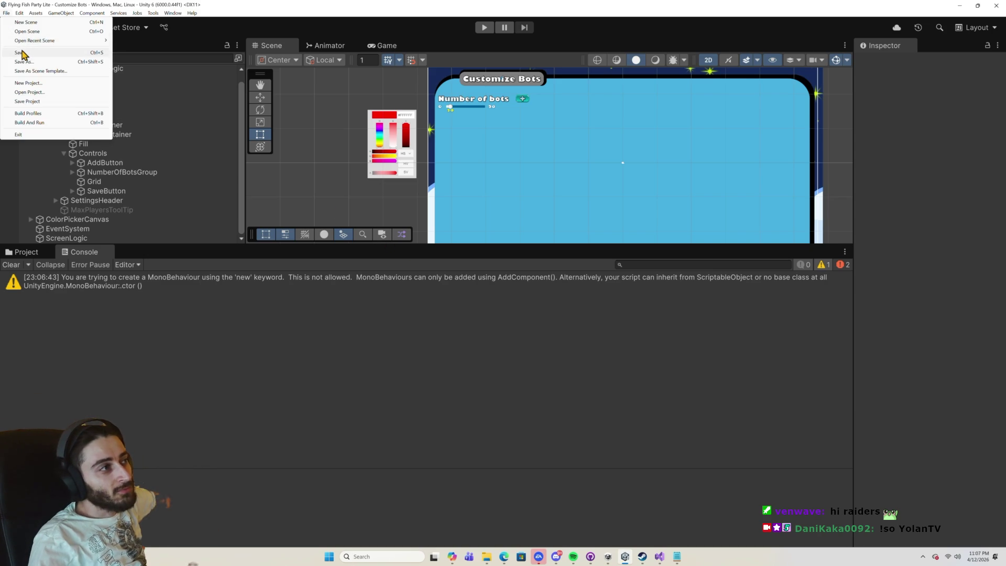
pyautogui.click(36, 54)
pyautogui.click(7, 13)
pyautogui.click(39, 33)
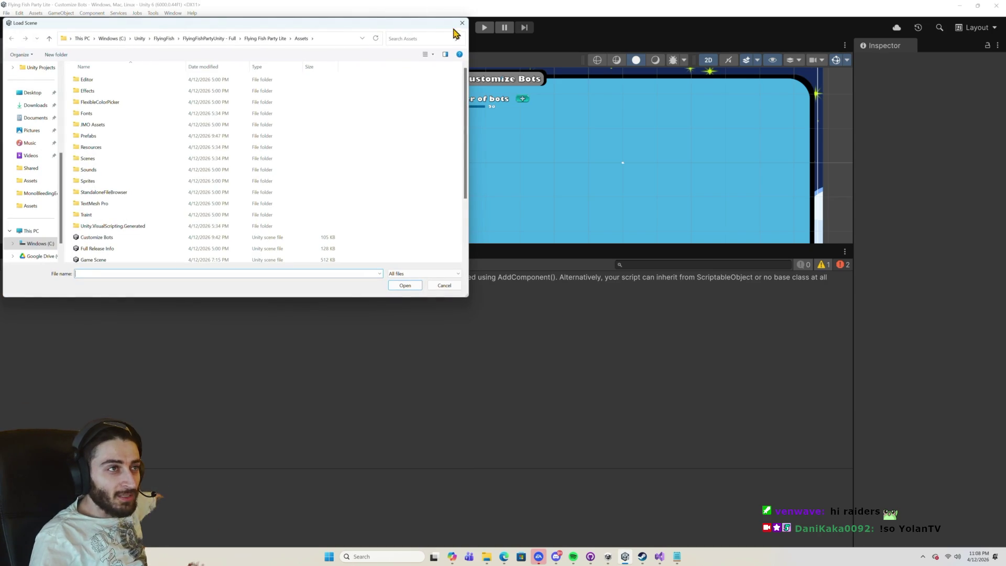
pyautogui.scroll(-2, 237, 210)
pyautogui.doubleClick(132, 184)
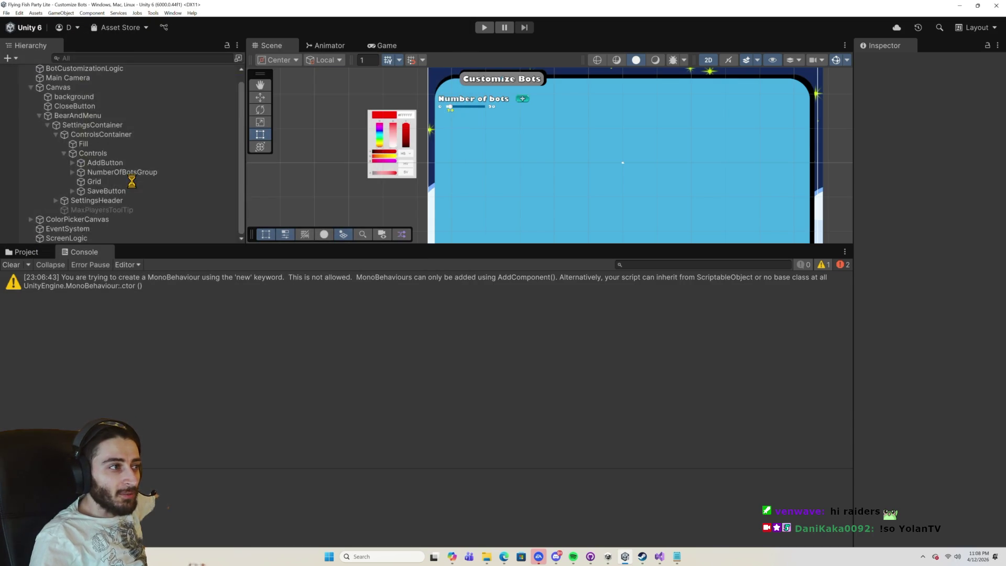
pyautogui.click(7, 13)
pyautogui.click(34, 32)
pyautogui.scroll(-3, 130, 210)
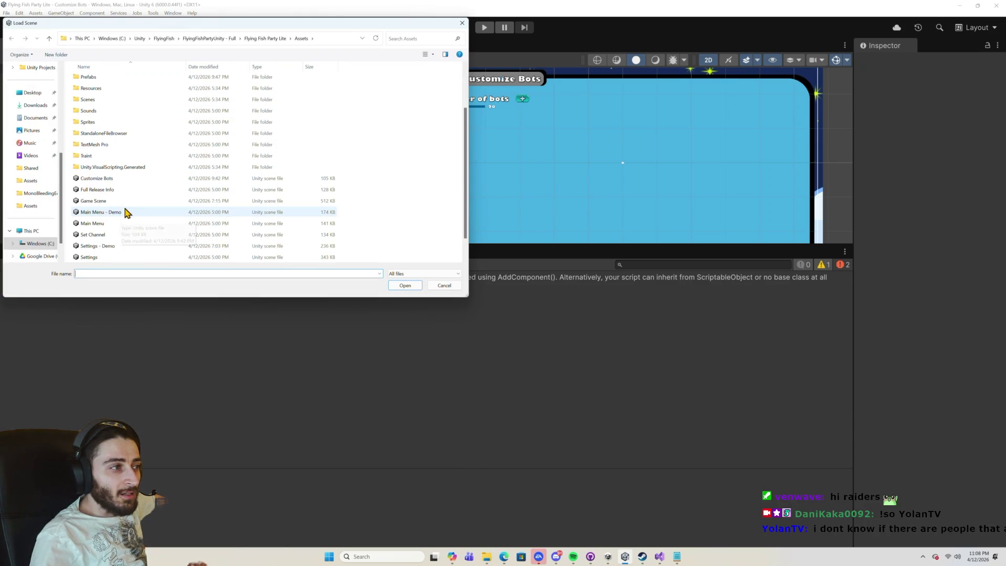
pyautogui.doubleClick(104, 202)
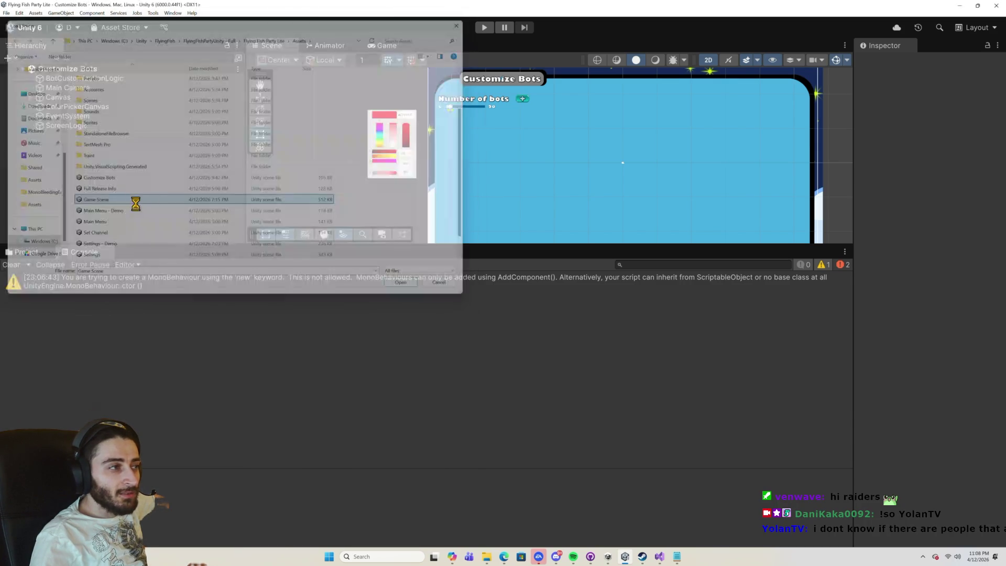
# Play Game Scene, stop and restart it, ending on the InterFishion main menu.
pyautogui.click(486, 28)
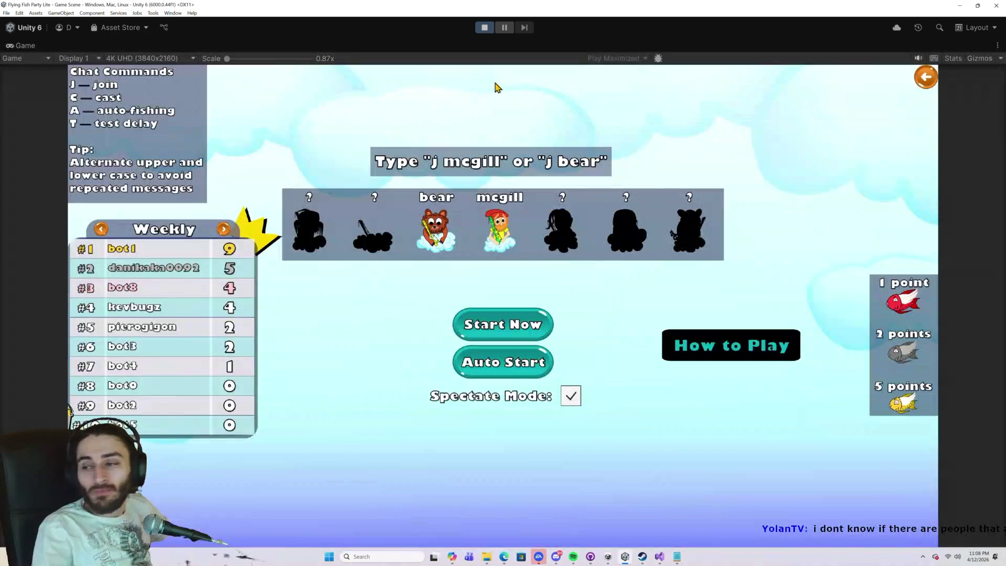
pyautogui.hotkey('ctrl', 'p')
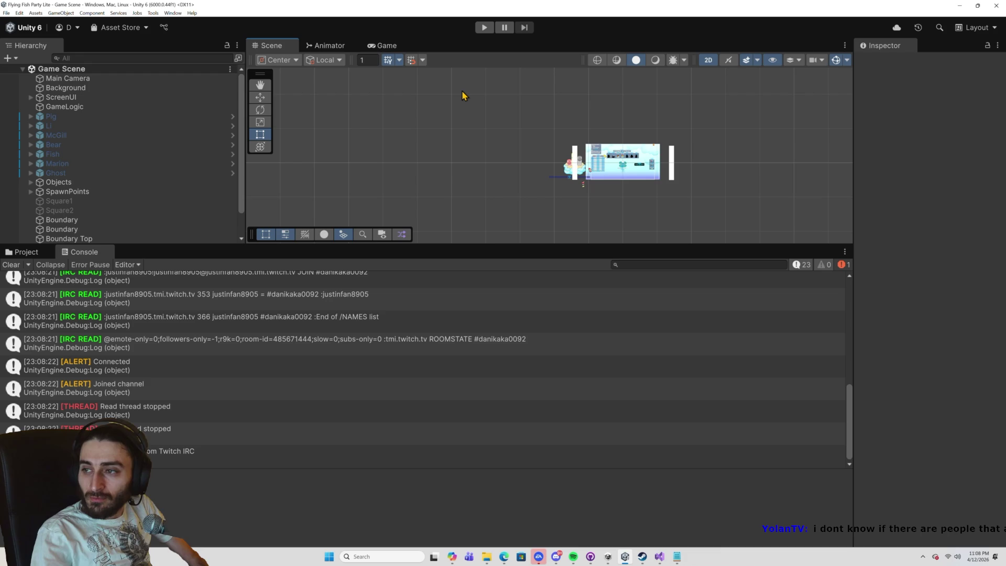
pyautogui.click(483, 27)
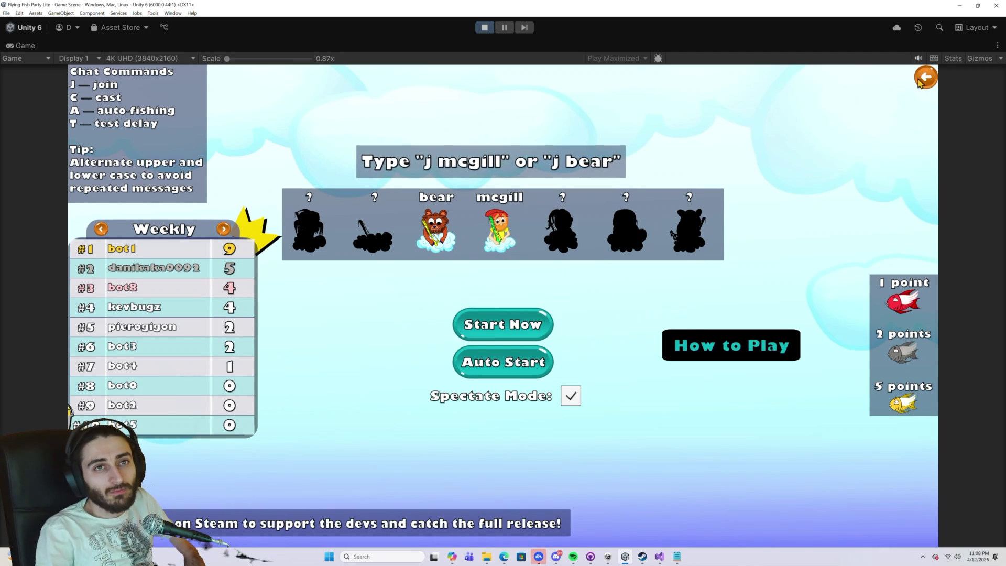
pyautogui.click(925, 78)
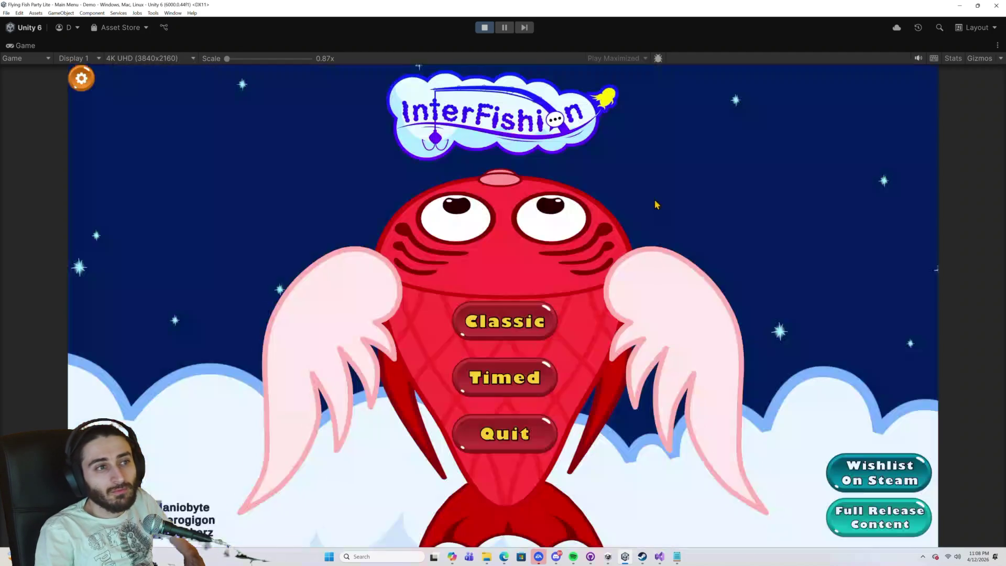
pyautogui.click(487, 328)
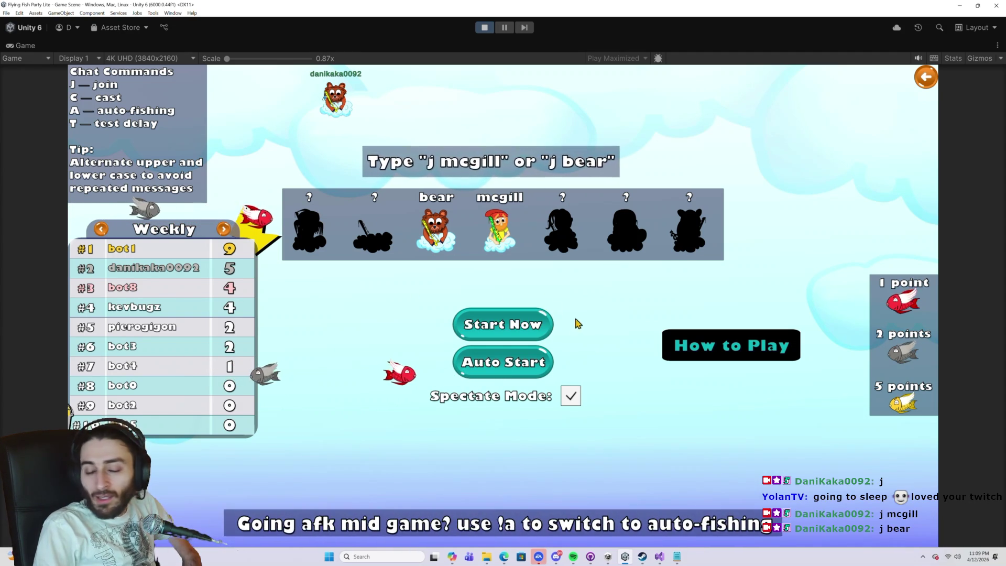
pyautogui.click(535, 332)
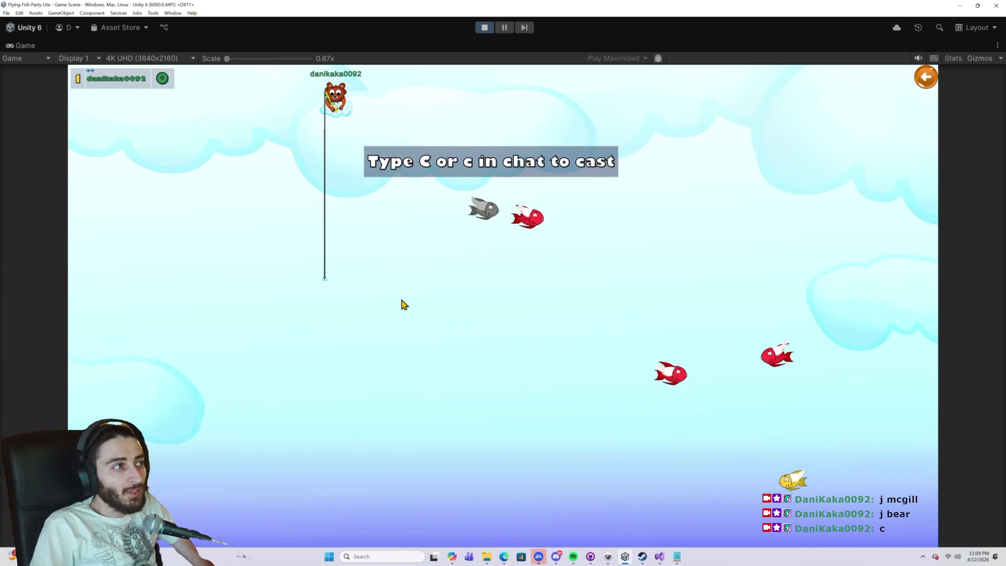
pyautogui.click(925, 77)
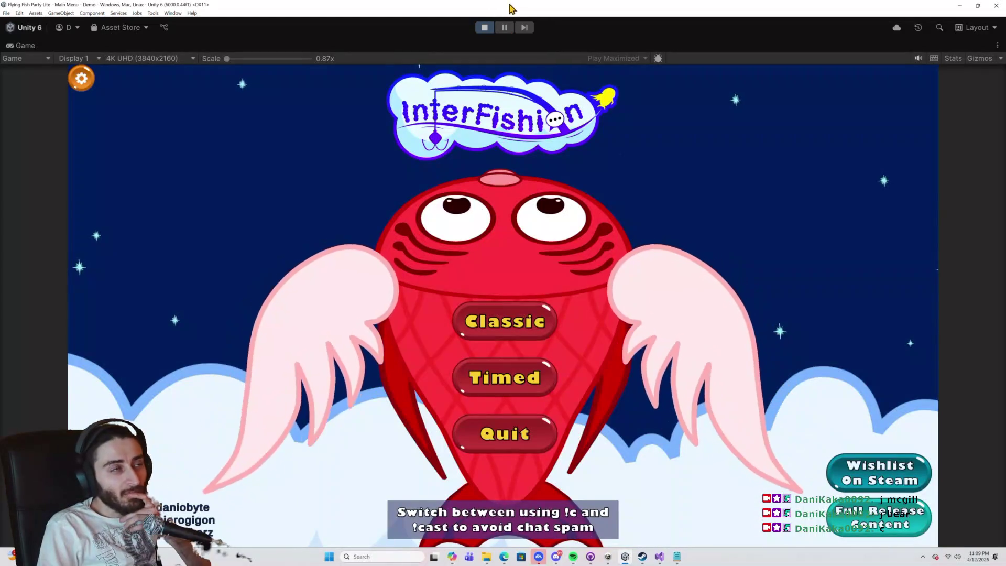
# Stop the game, load the Customize Bots scene, and play it until the BotsCount slider breakpoint hits.
pyautogui.click(484, 28)
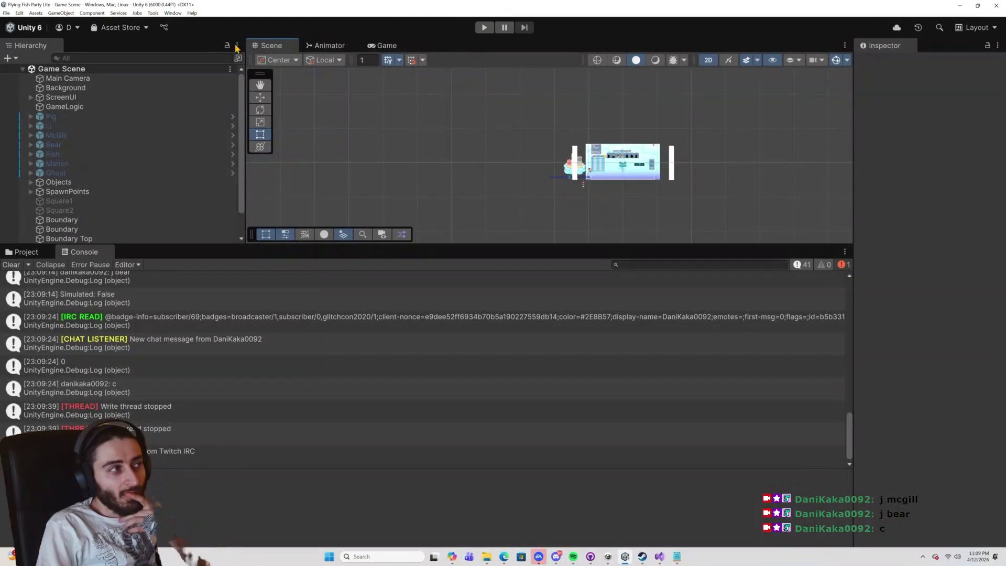
pyautogui.click(5, 13)
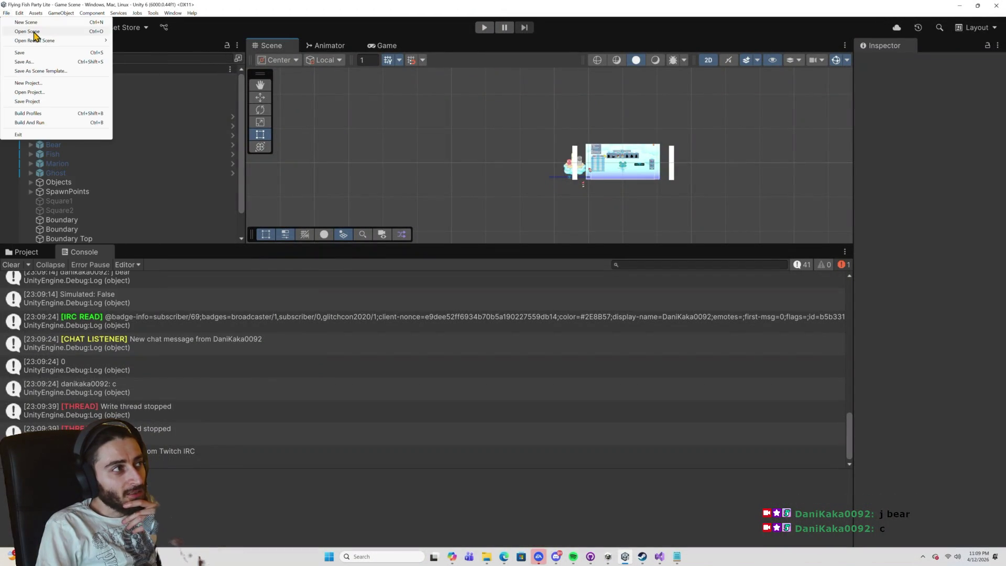
pyautogui.click(26, 35)
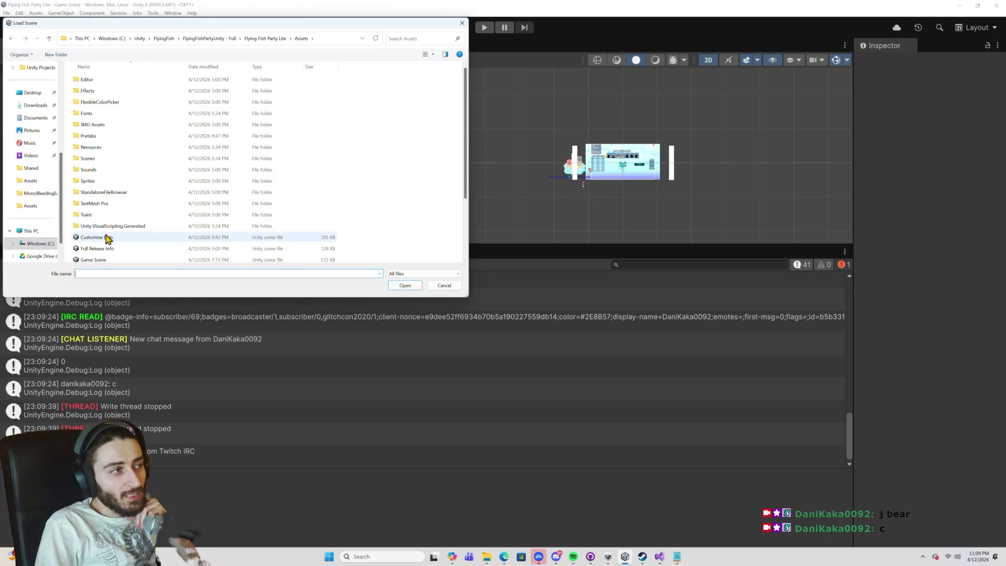
pyautogui.doubleClick(111, 235)
pyautogui.scroll(-1, 581, 157)
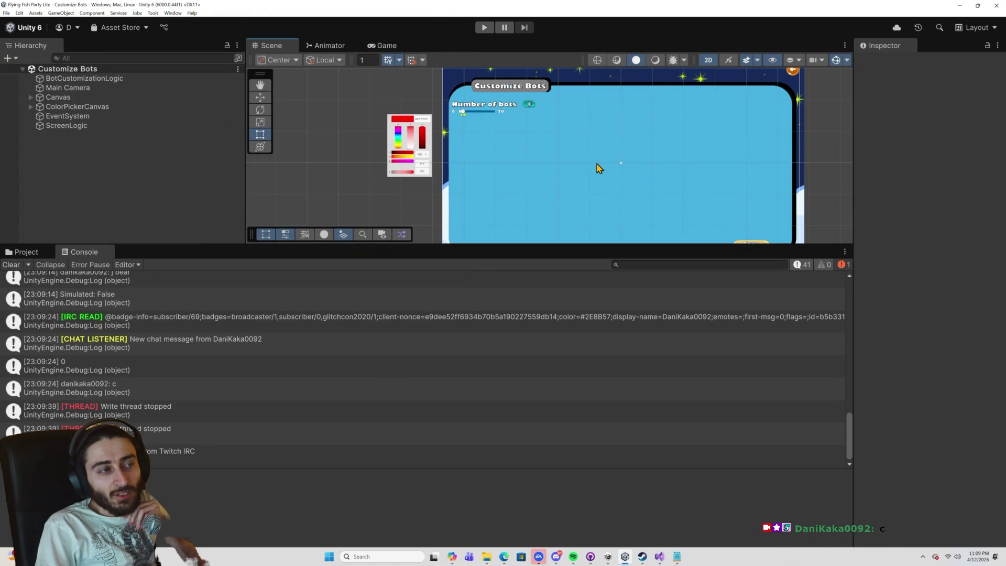
pyautogui.click(483, 27)
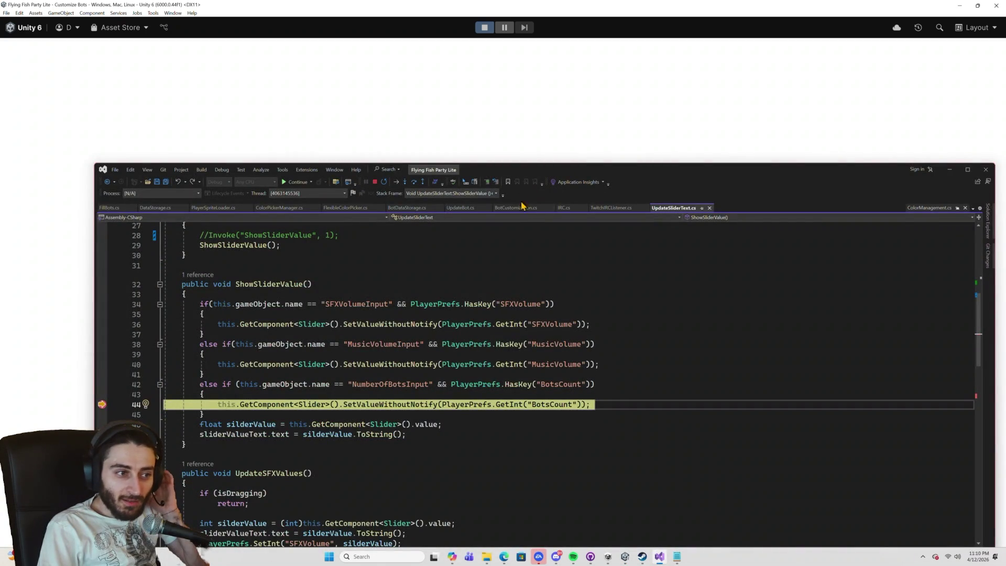
# Continue past the slider breakpoint and step over through LoadBotToScreen to the bot-name line 59.
pyautogui.scroll(-1, 527, 232)
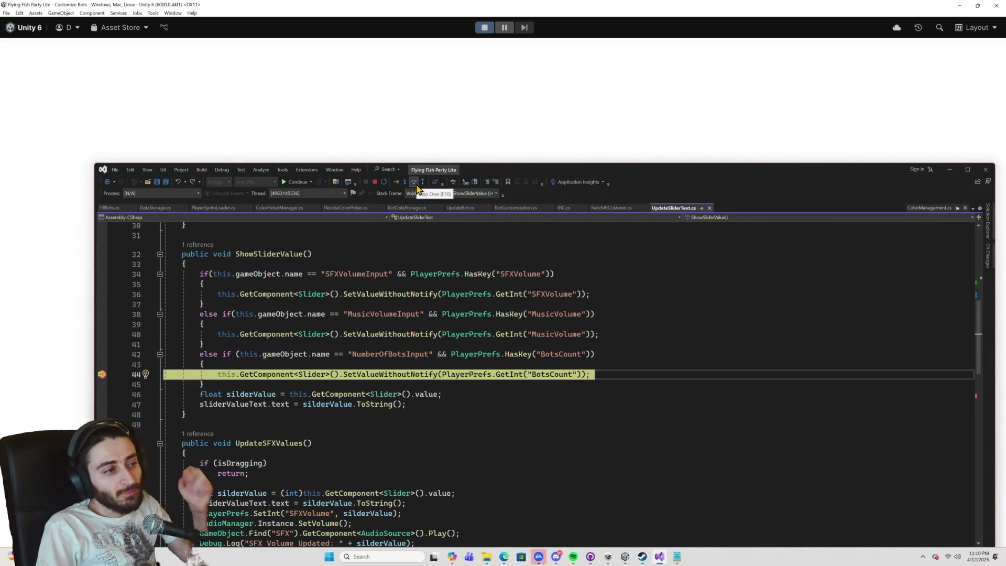
pyautogui.click(294, 182)
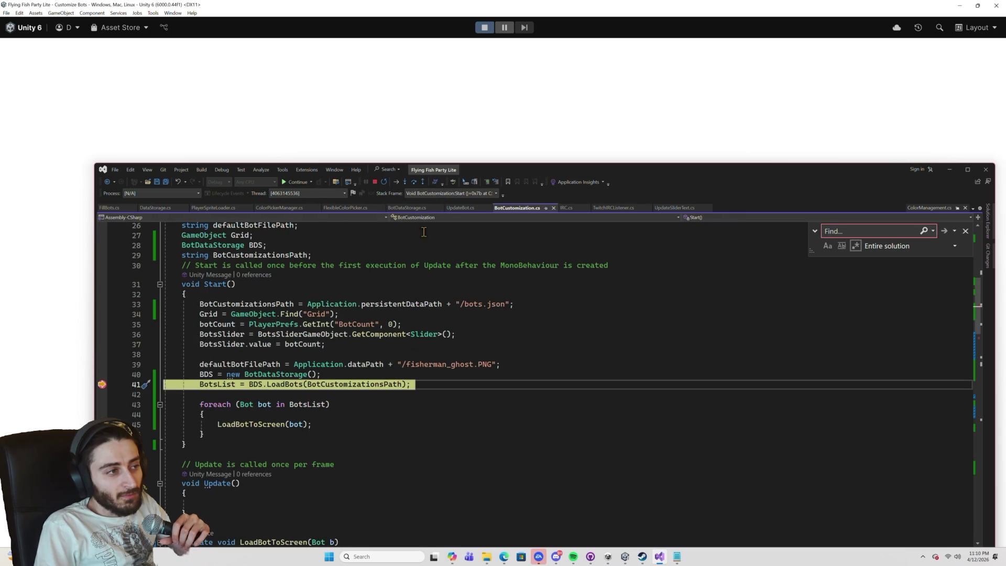
pyautogui.click(415, 185)
pyautogui.click(415, 185)
pyautogui.click(415, 185)
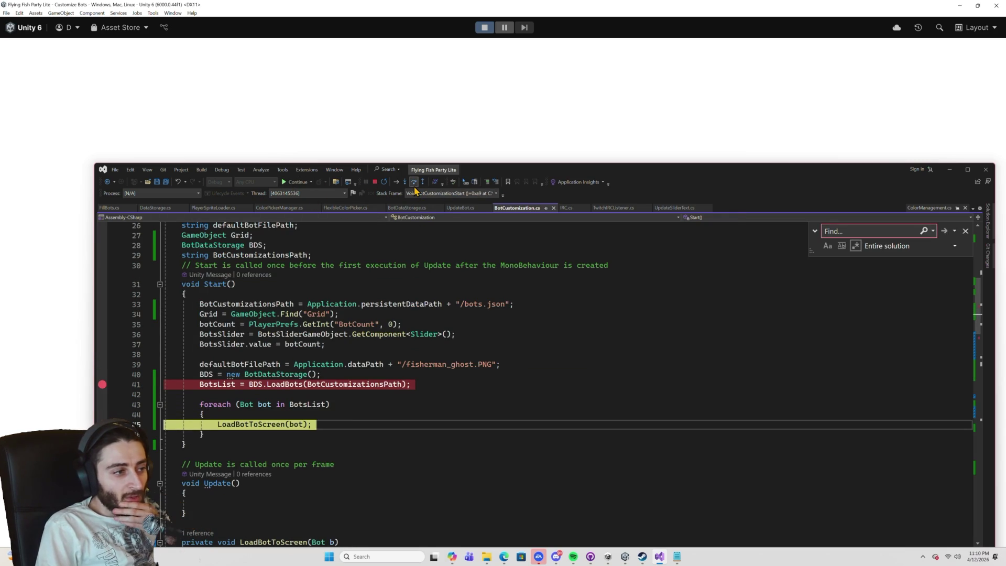
pyautogui.click(414, 184)
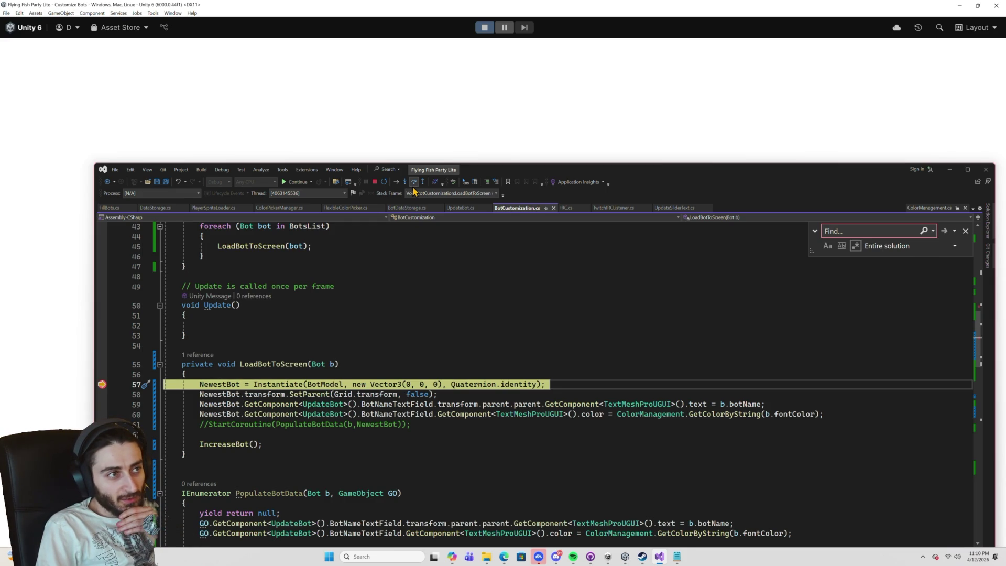
pyautogui.click(415, 184)
pyautogui.click(414, 183)
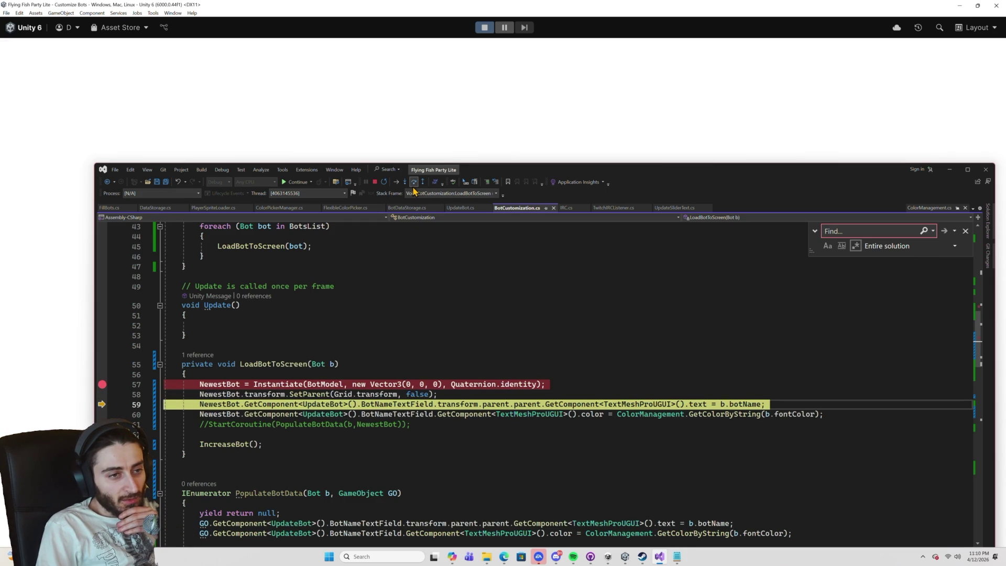
# Inspect the parent and grandparent DataTips on line 59, finding the InputField (TMP) type.
pyautogui.moveTo(491, 405)
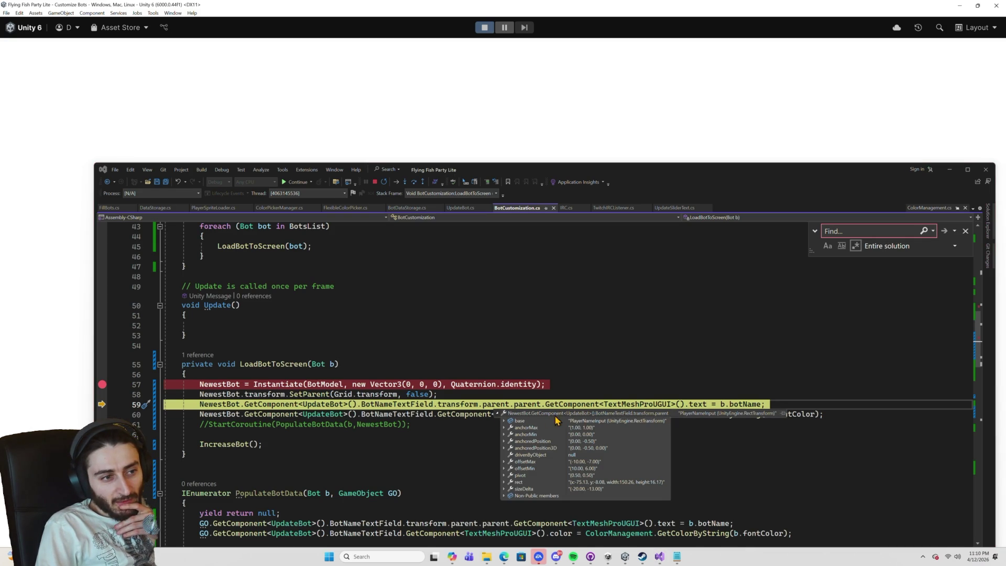
pyautogui.click(505, 421)
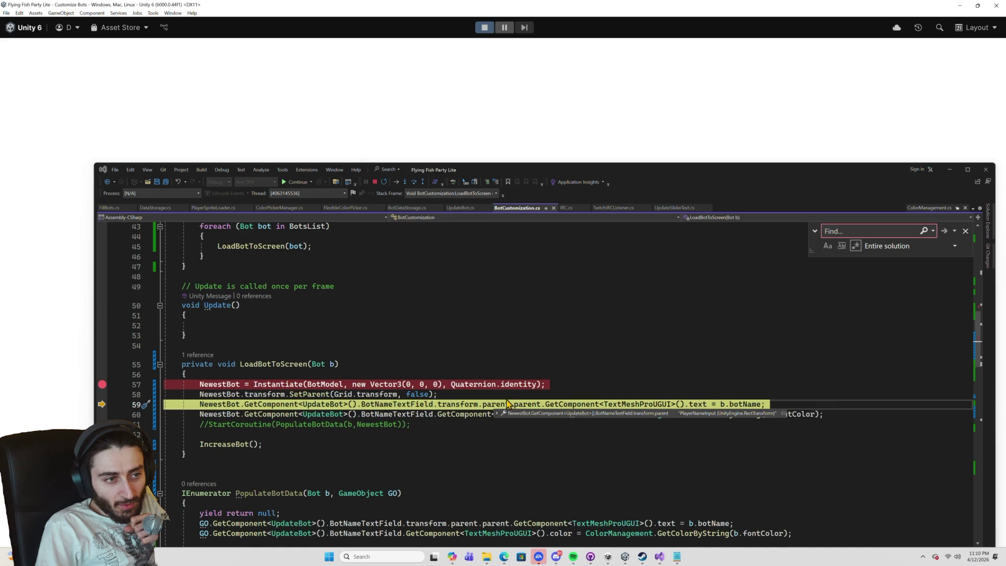
pyautogui.click(531, 404)
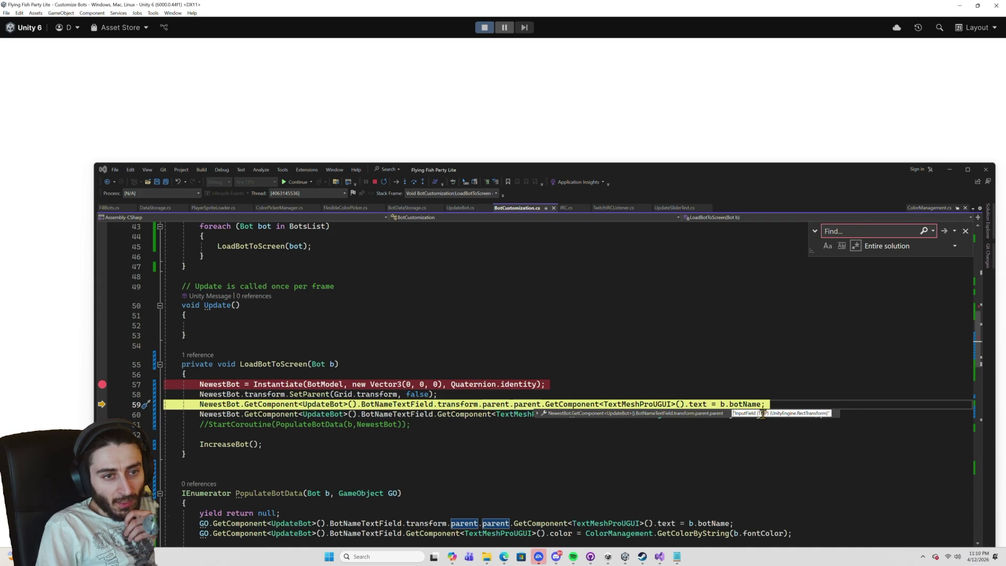
pyautogui.moveTo(769, 414); pyautogui.dragTo(718, 412)
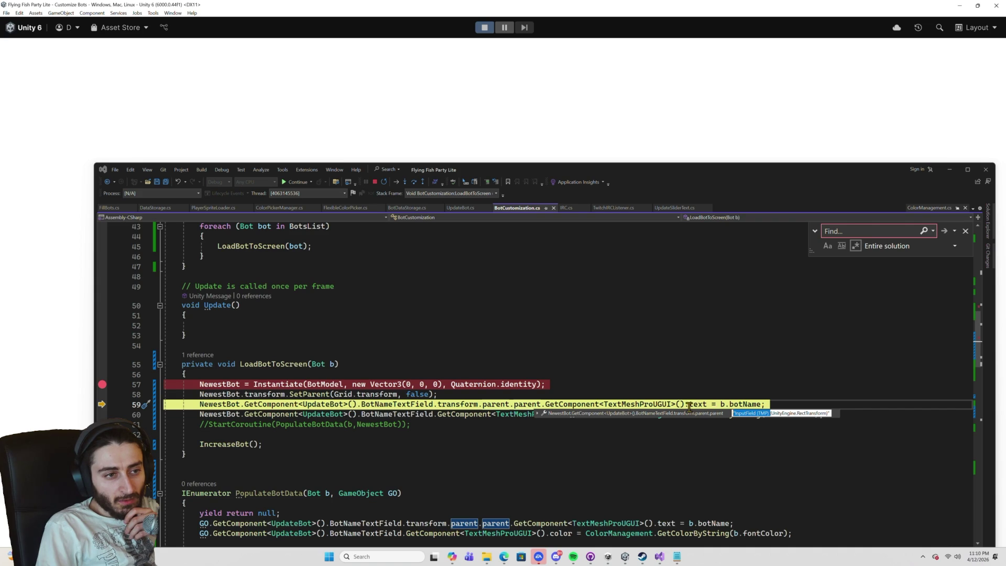
pyautogui.click(635, 404)
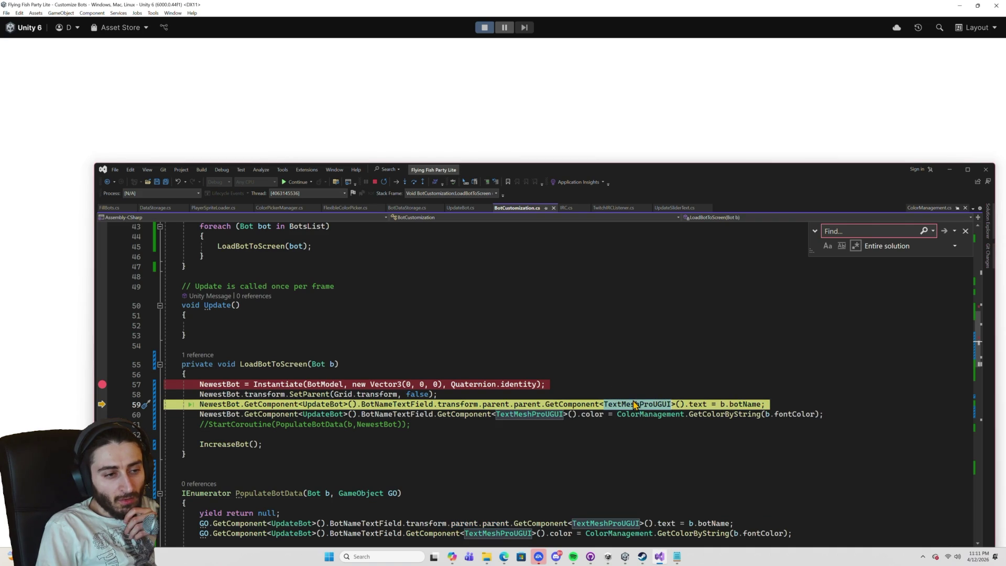
pyautogui.scroll(-2, 632, 403)
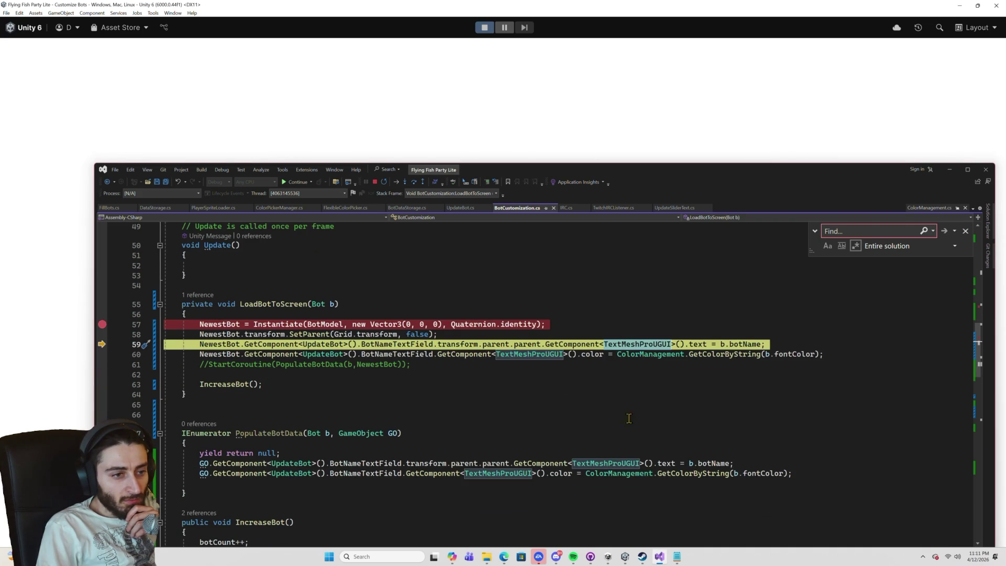
pyautogui.moveTo(631, 348)
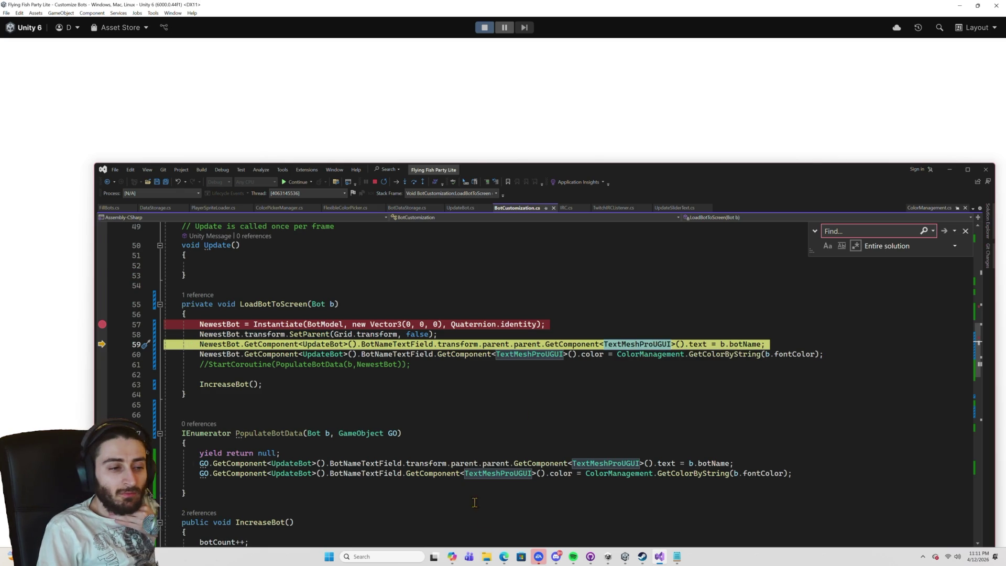
pyautogui.click(452, 557)
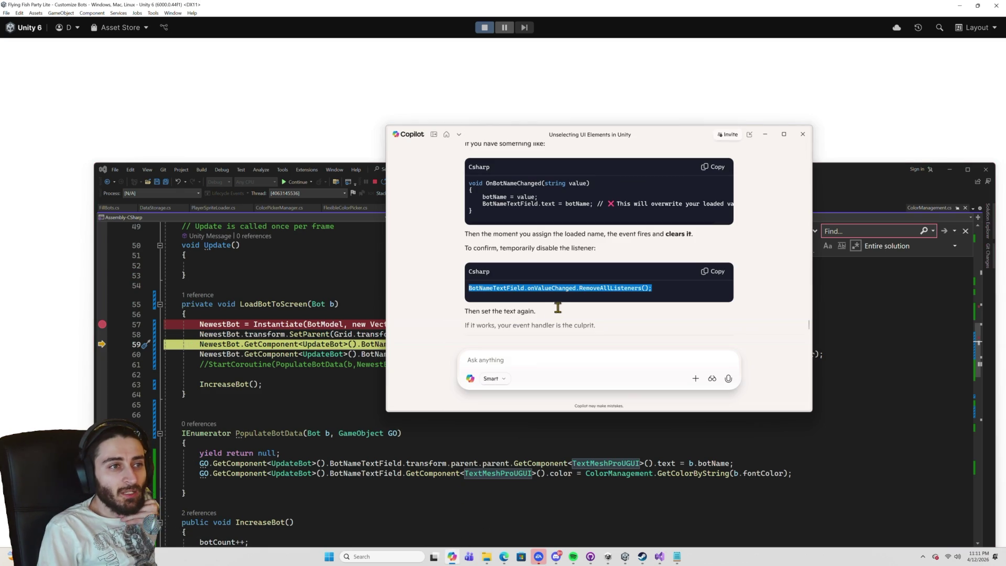
# Copy TMP_InputField from Copilot's fix and paste it over TextMeshProUGUI on line 59.
pyautogui.scroll(2, 564, 303)
pyautogui.scroll(6, 565, 303)
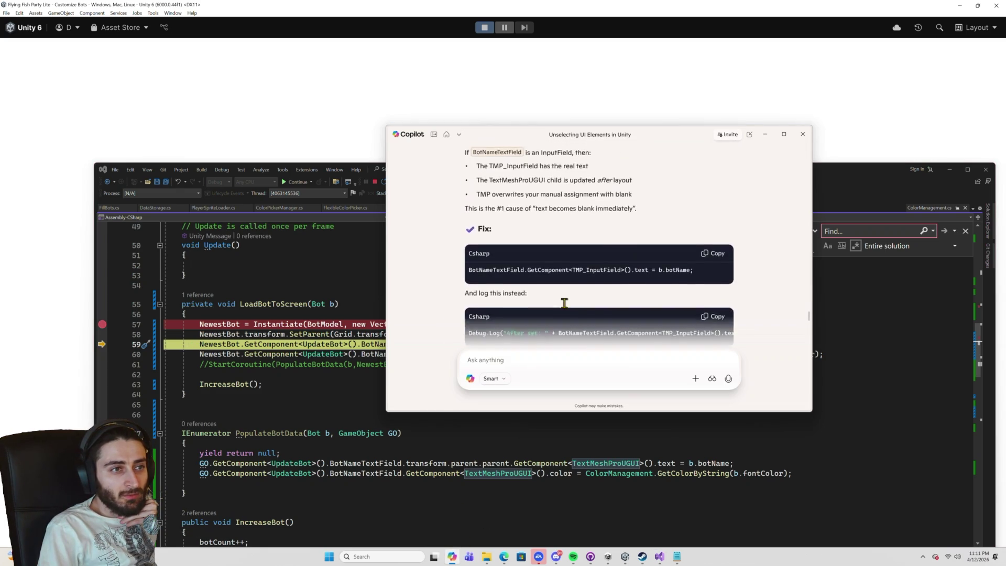
pyautogui.scroll(-10, 564, 304)
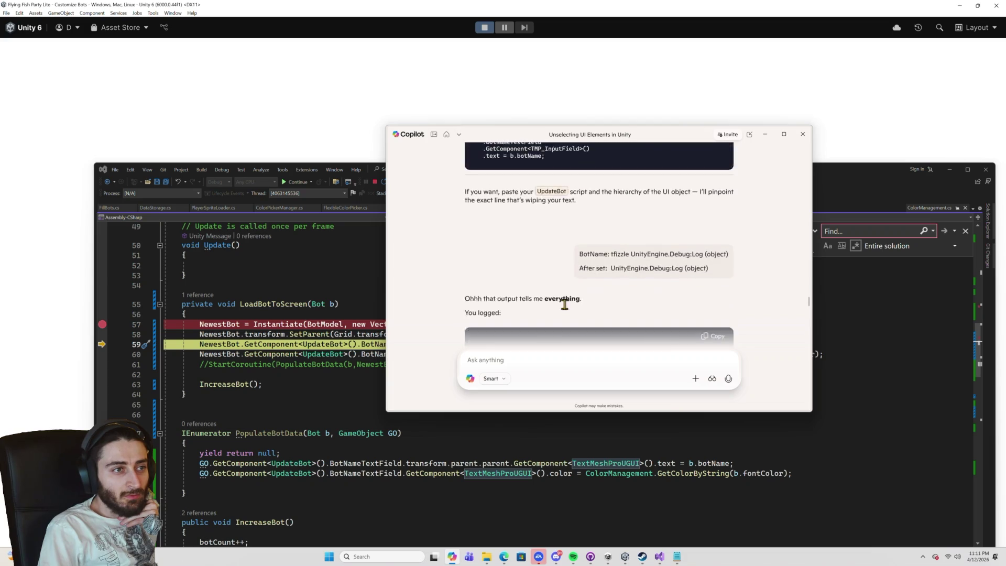
pyautogui.scroll(-1, 564, 305)
pyautogui.moveTo(545, 290); pyautogui.dragTo(577, 291)
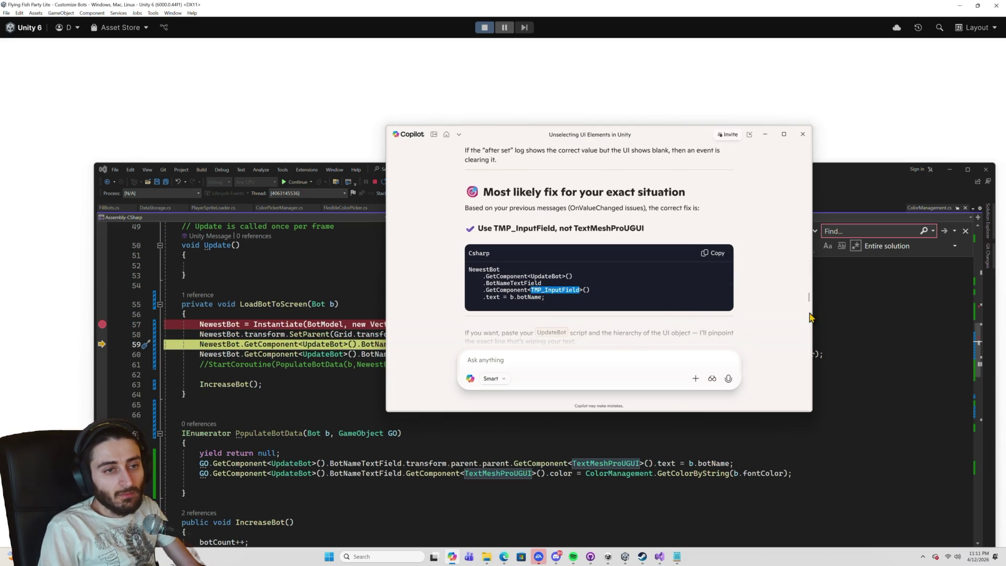
pyautogui.click(875, 326)
pyautogui.doubleClick(628, 346)
pyautogui.write('TMP_InputField')
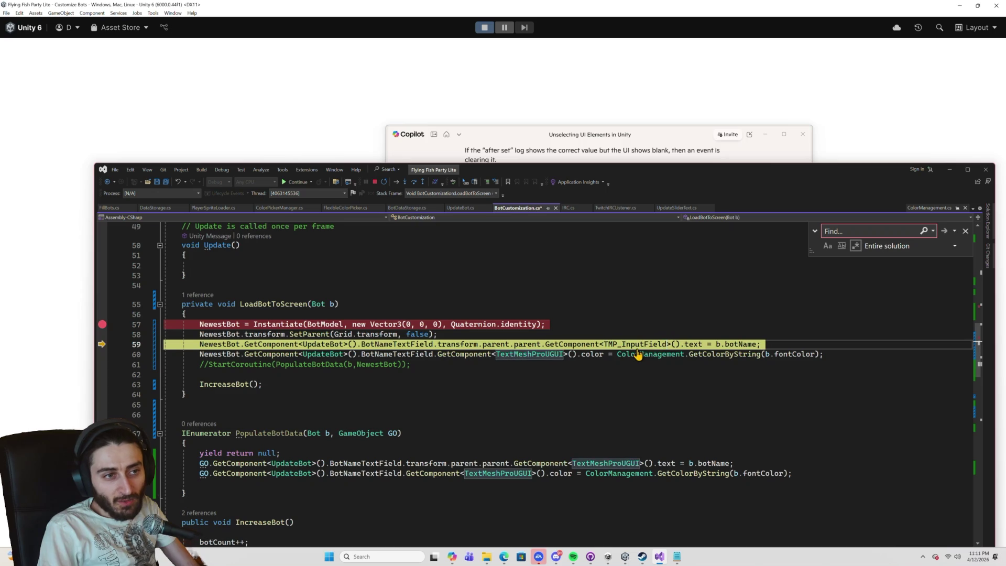
# Save the edited BotCustomization.cs and stop the running Customize Bots game.
pyautogui.hotkey('ctrl', 's')
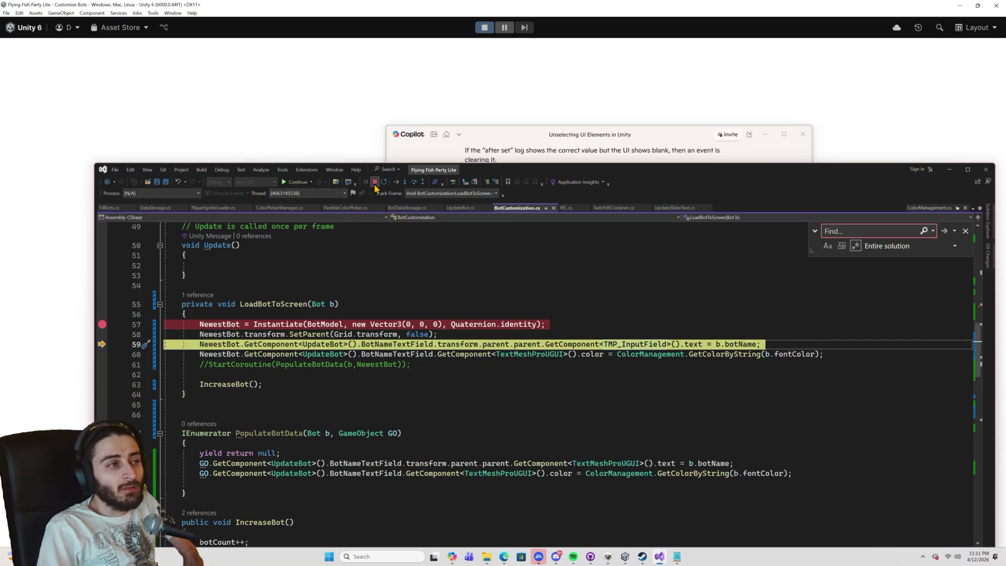
pyautogui.click(484, 27)
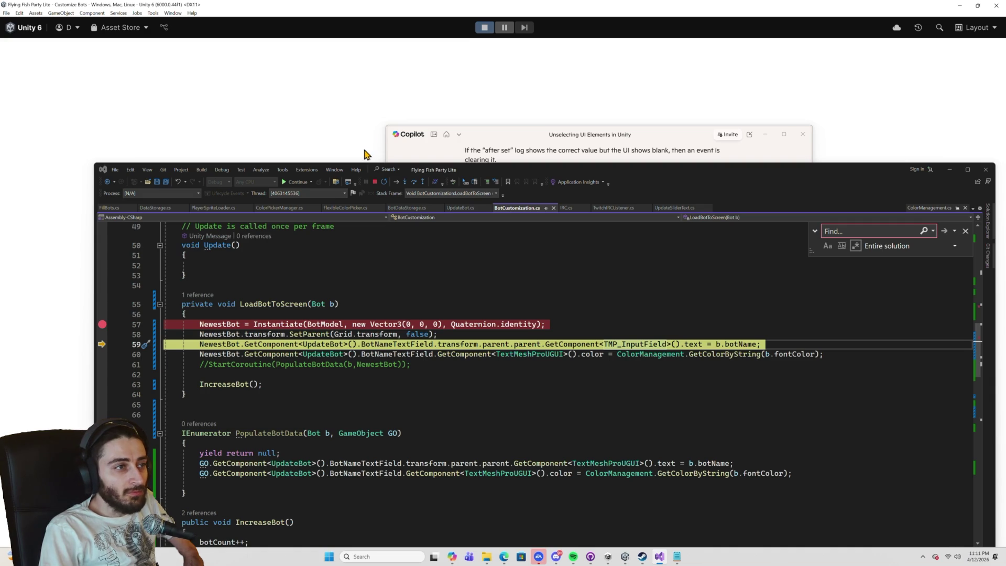
pyautogui.click(295, 183)
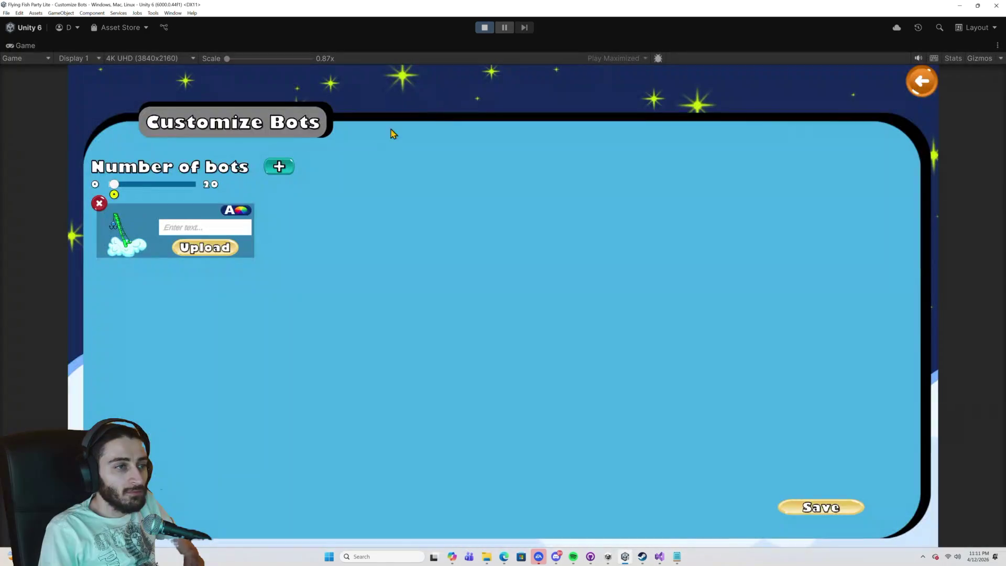
# Restart play mode and continue past the slider and LoadBotToScreen breakpoints to show the bots.
pyautogui.click(486, 29)
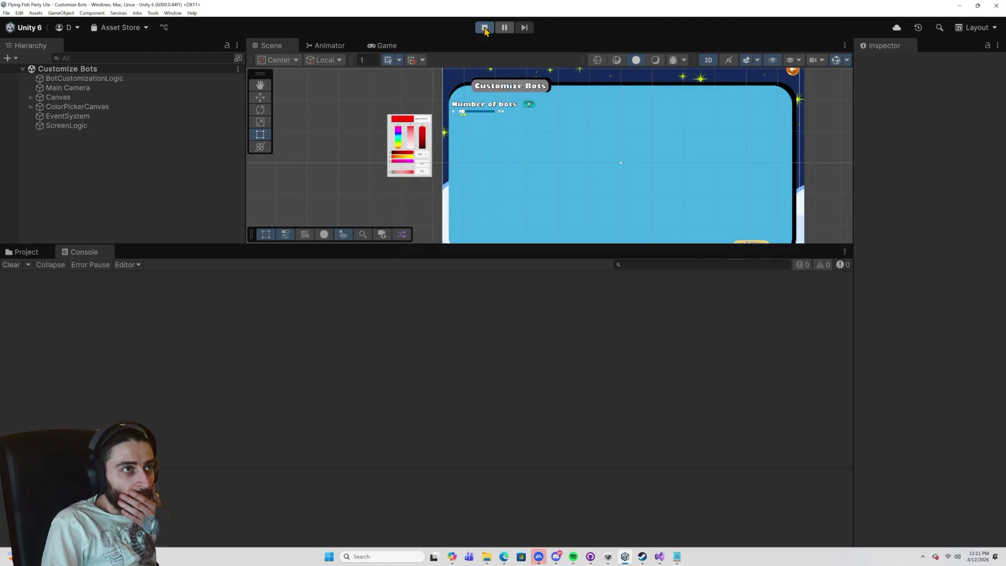
pyautogui.click(485, 29)
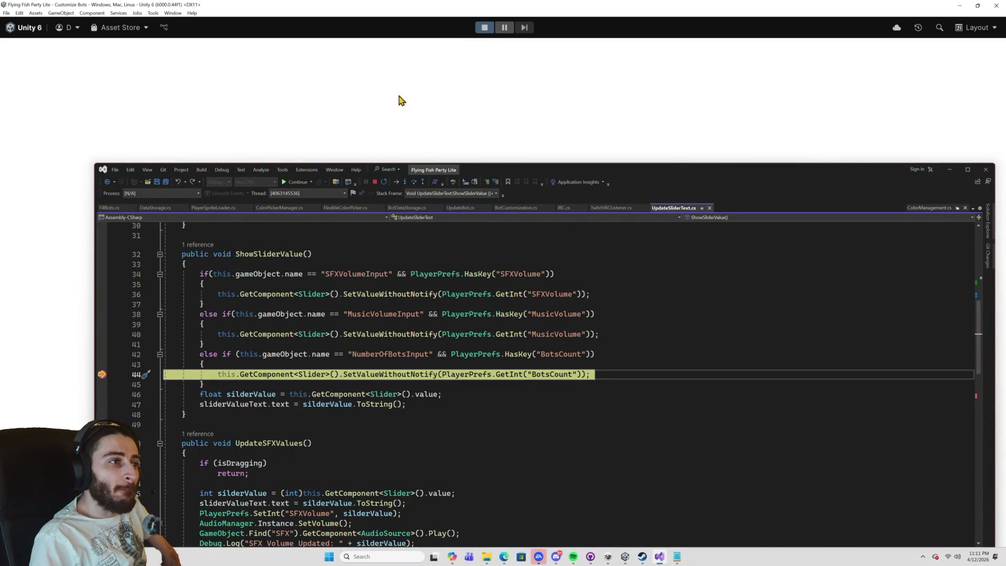
pyautogui.click(299, 182)
pyautogui.click(297, 184)
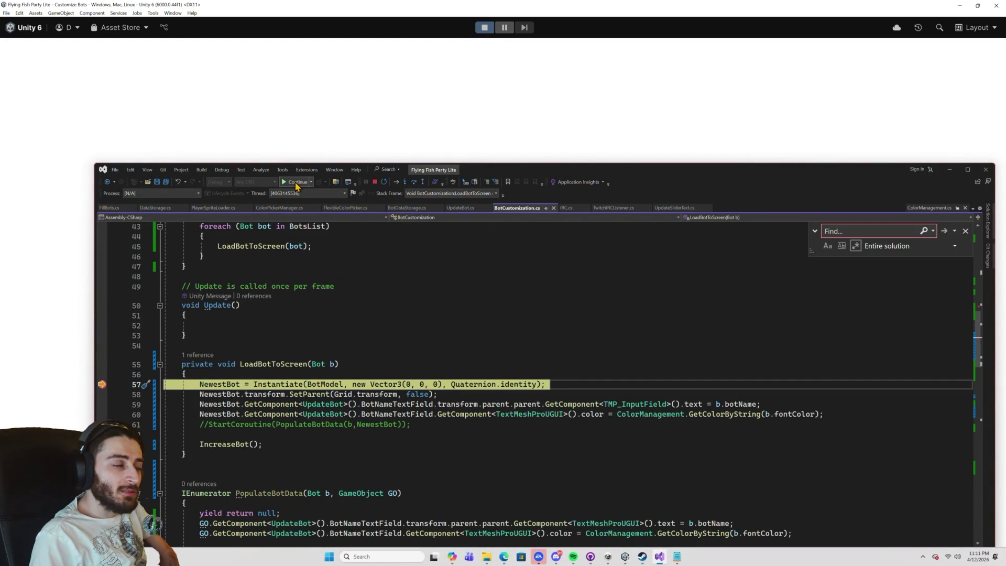
pyautogui.click(298, 183)
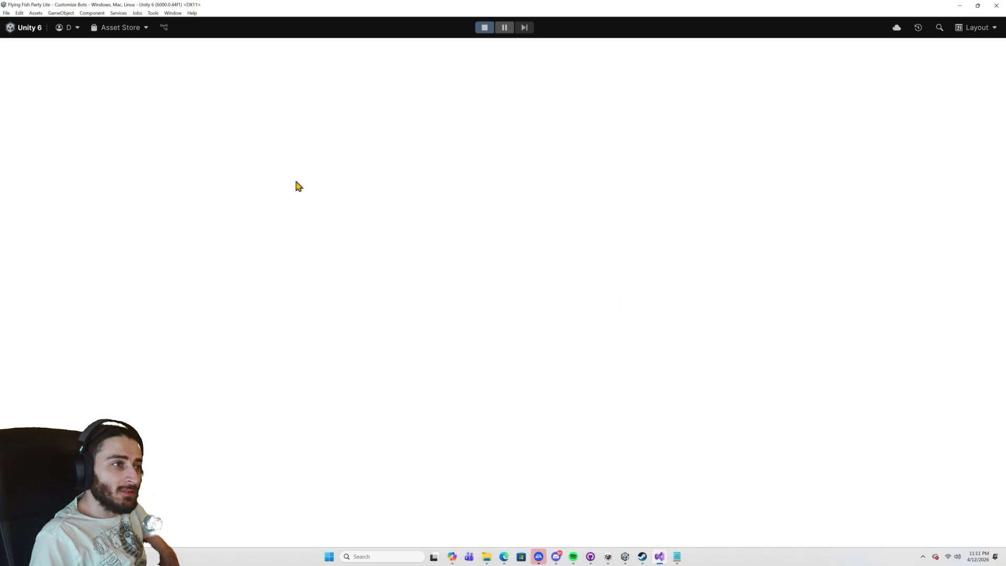
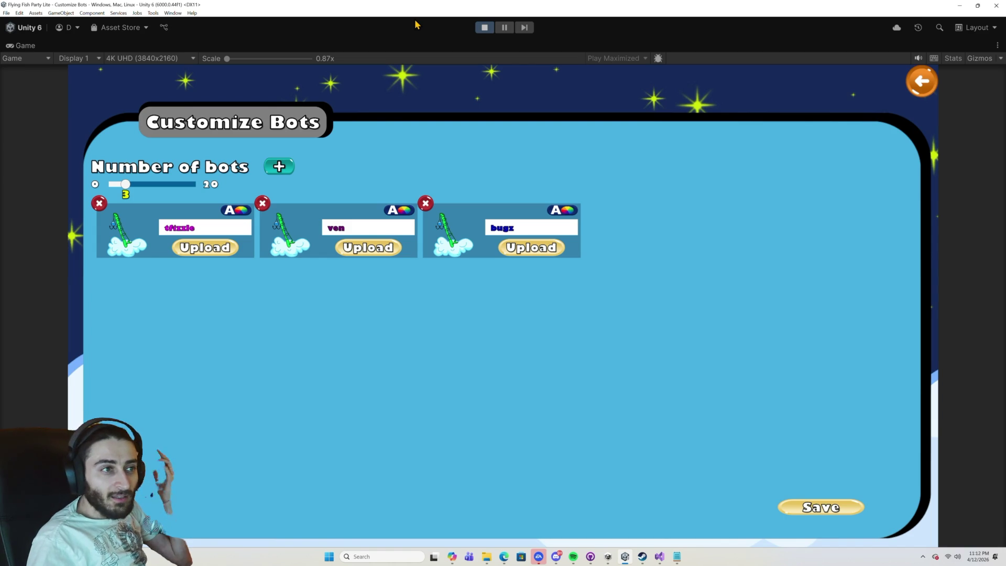
# Exit play mode, enlarge the Scene view, and open the Prefabs folder in the Project window.
pyautogui.click(484, 27)
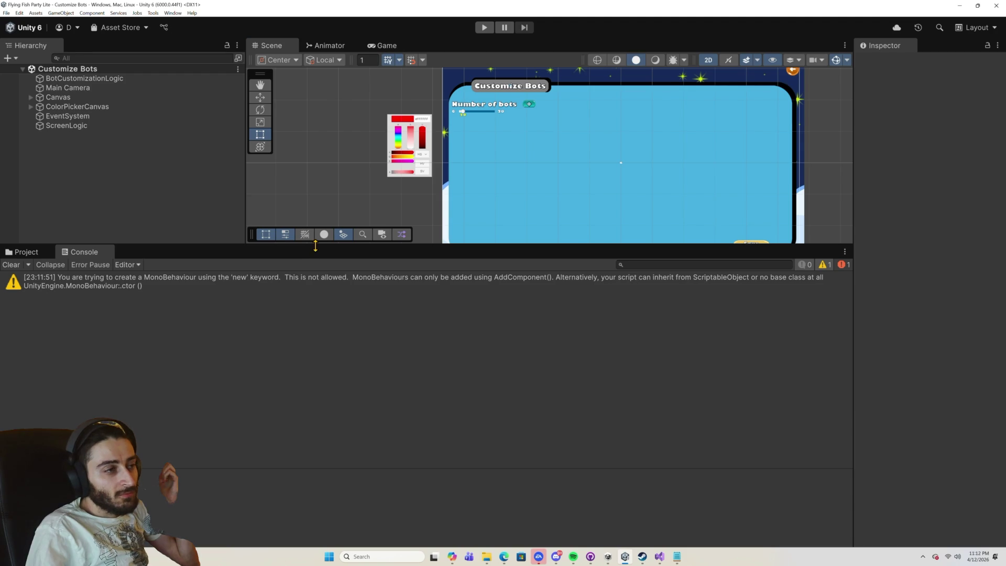
pyautogui.moveTo(316, 246); pyautogui.dragTo(286, 359)
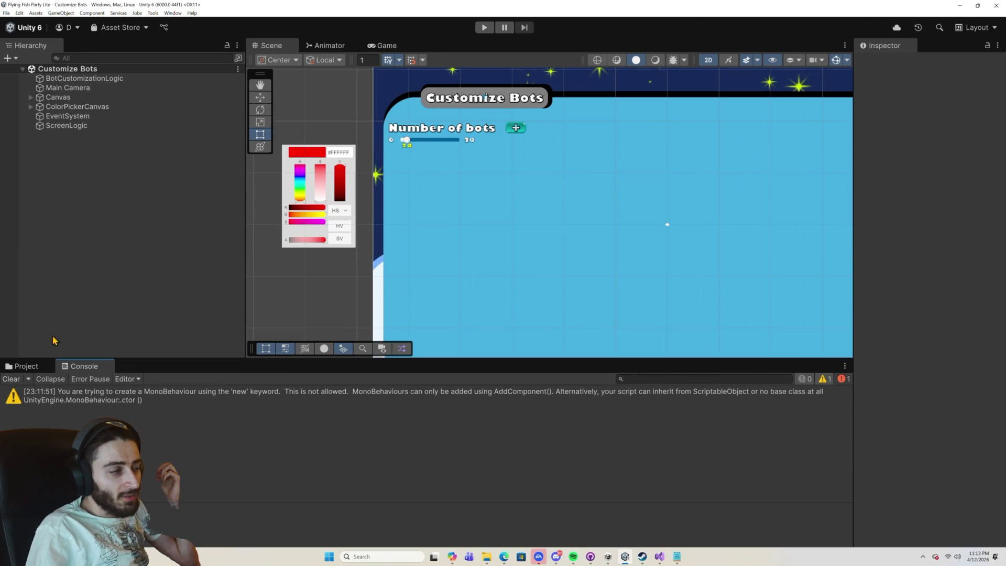
pyautogui.click(26, 366)
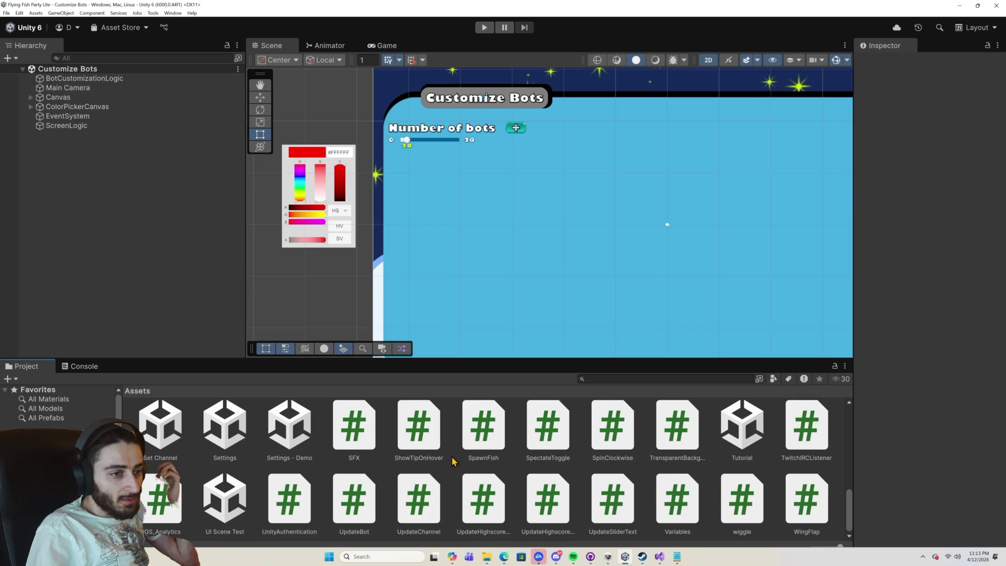
pyautogui.scroll(10, 454, 462)
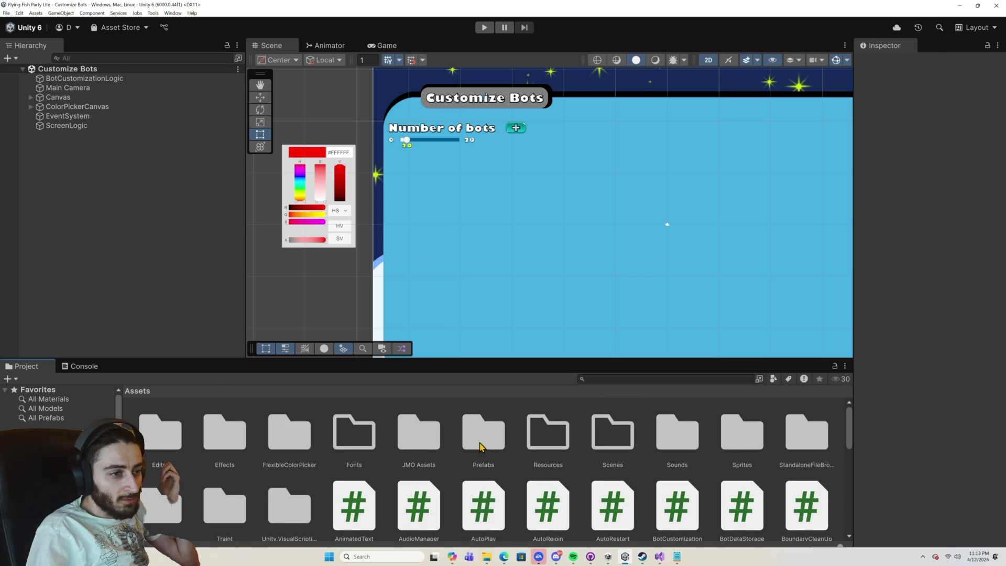
pyautogui.doubleClick(480, 446)
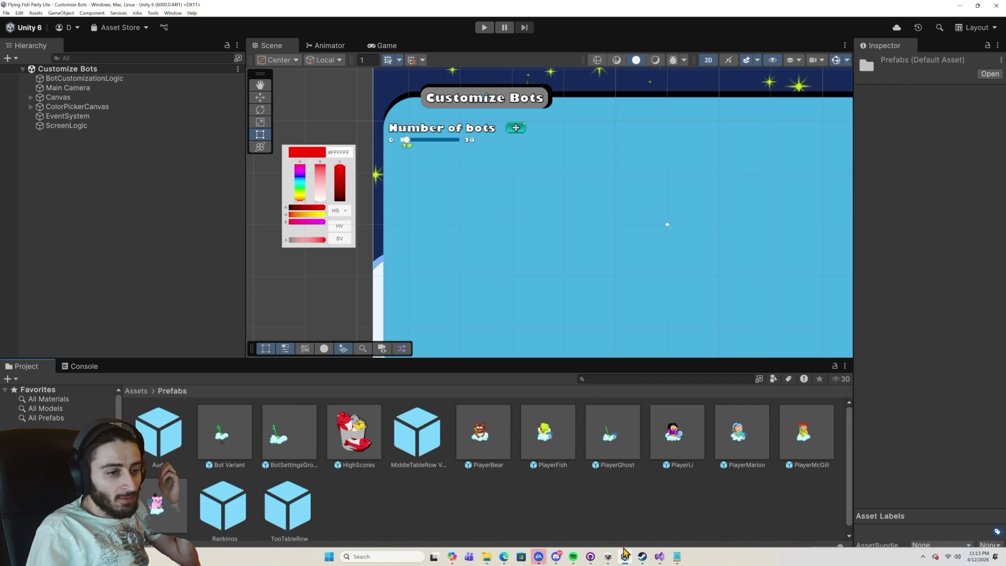
pyautogui.click(658, 556)
# Add a 'GameObject BotModel;' field below BotNameTextField in UpdateBot.cs.
pyautogui.scroll(14, 453, 262)
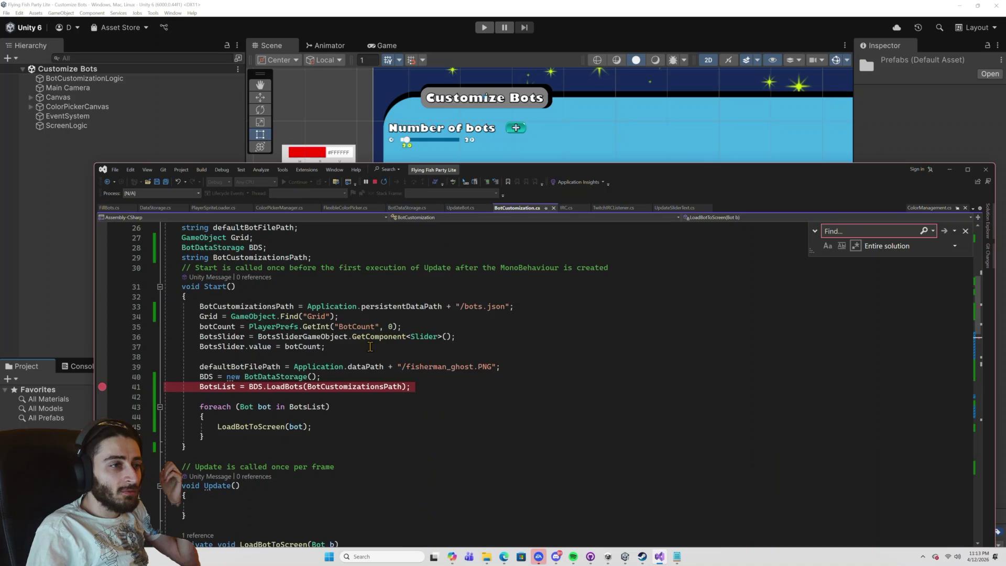
pyautogui.click(460, 207)
pyautogui.scroll(7, 338, 317)
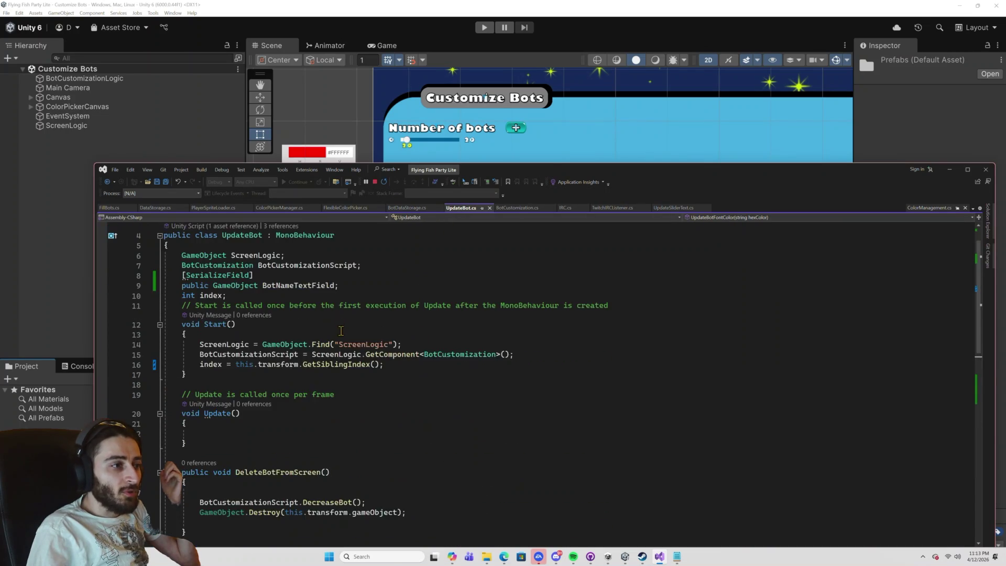
pyautogui.click(365, 313)
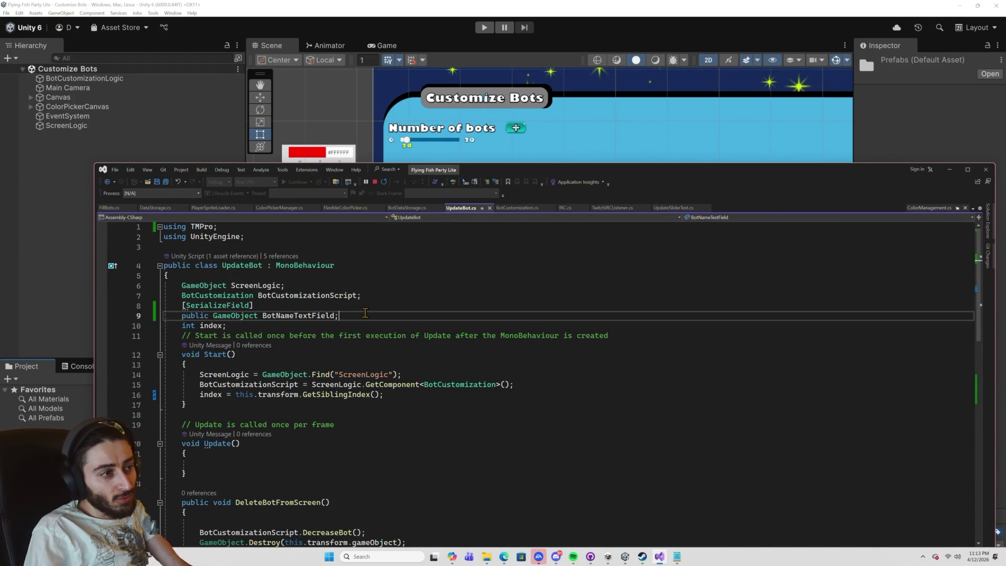
pyautogui.press('Return')
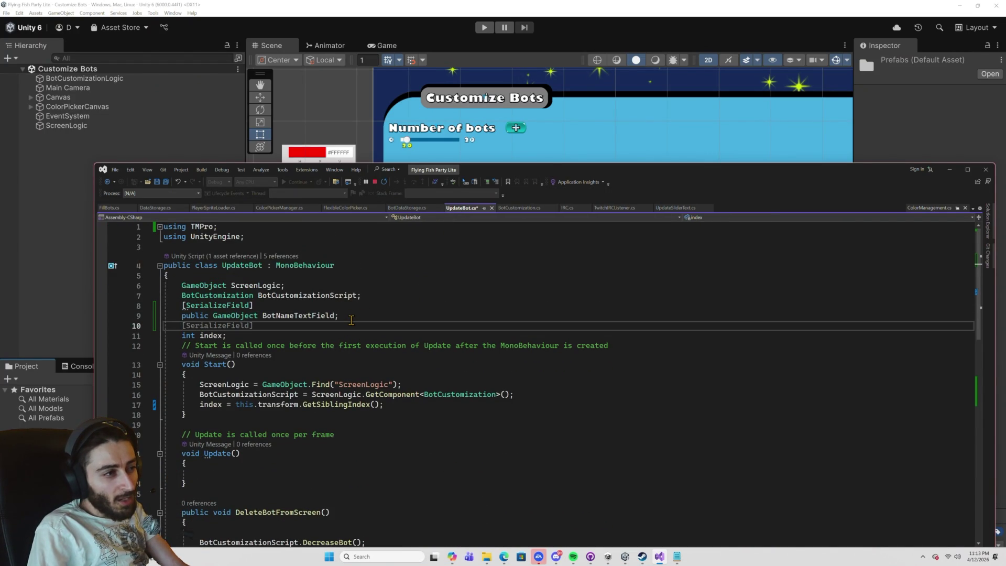
pyautogui.press('Return')
pyautogui.write('Game')
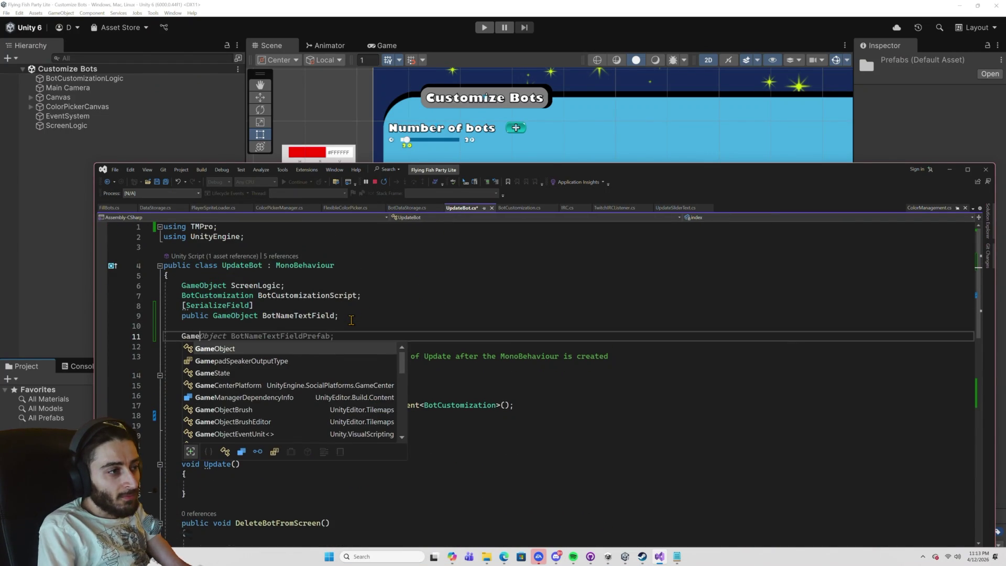
pyautogui.write('Object BotModel')
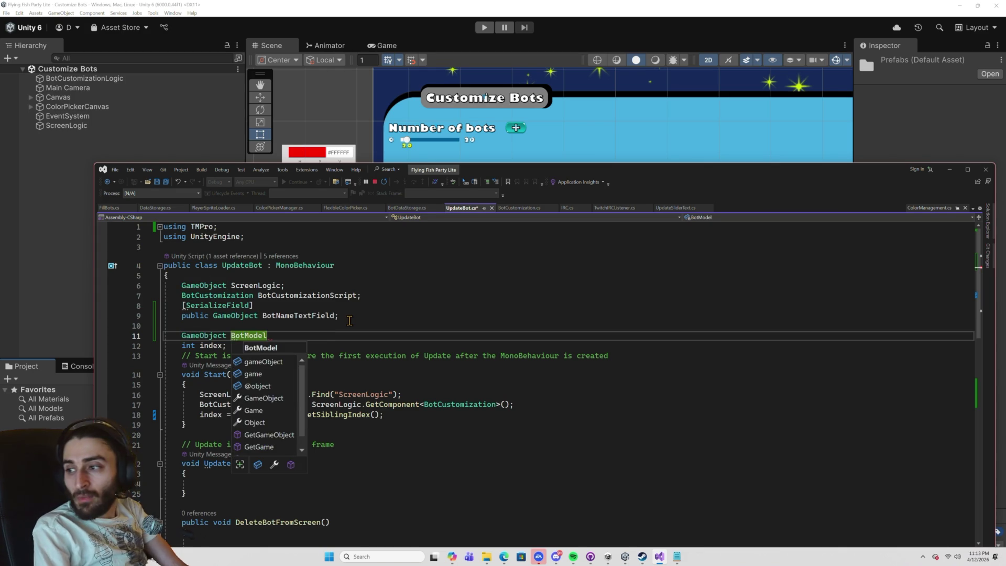
pyautogui.write(';')
# Mark the BotModel field with the [SerializeField] attribute.
pyautogui.click(348, 321)
pyautogui.press('Return')
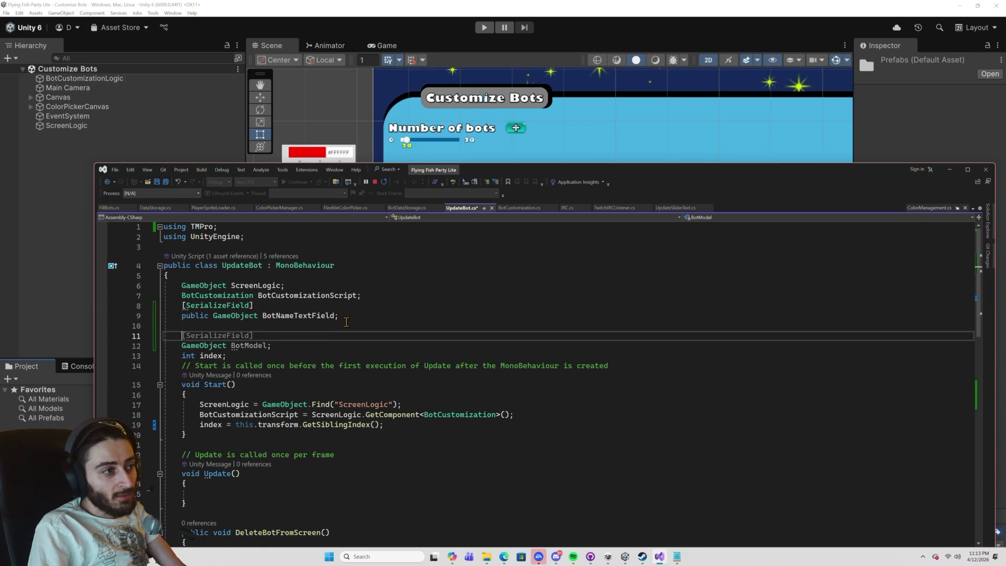
pyautogui.write('[S')
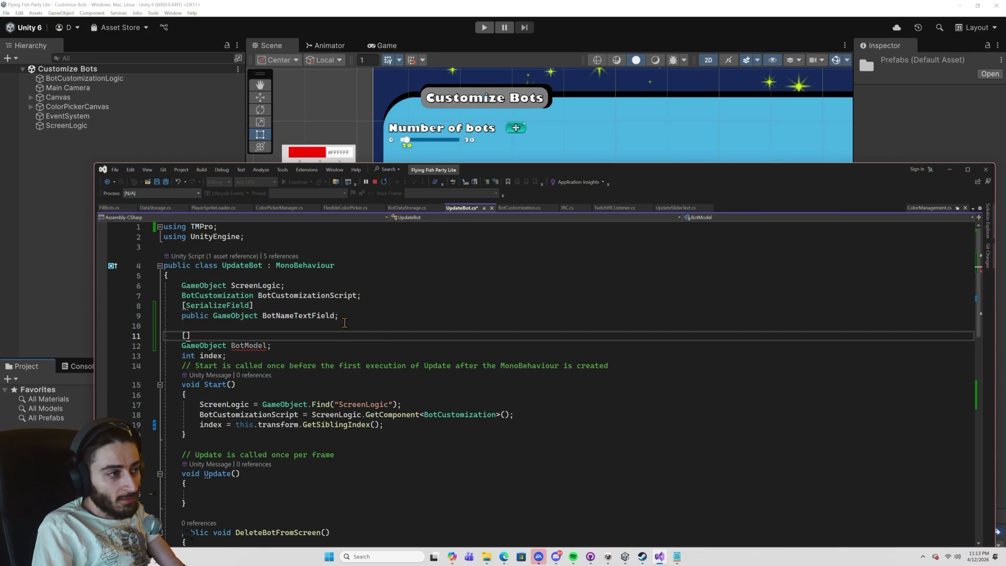
pyautogui.write('er')
pyautogui.press('Tab')
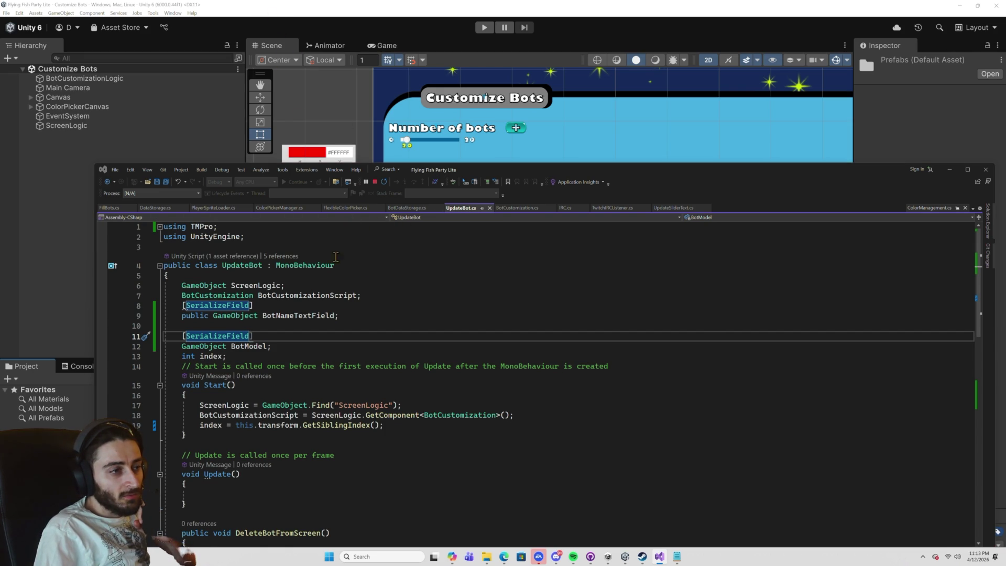
pyautogui.click(92, 252)
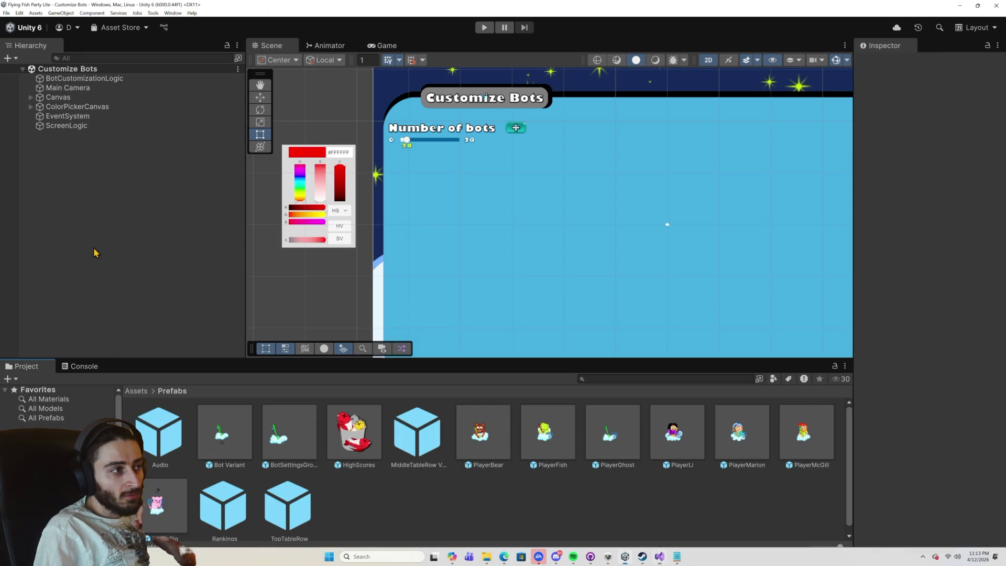
# In the BotSettingsGroup prefab, set Update Bot's Bot Model field to the CustomSprite child object.
pyautogui.doubleClick(303, 445)
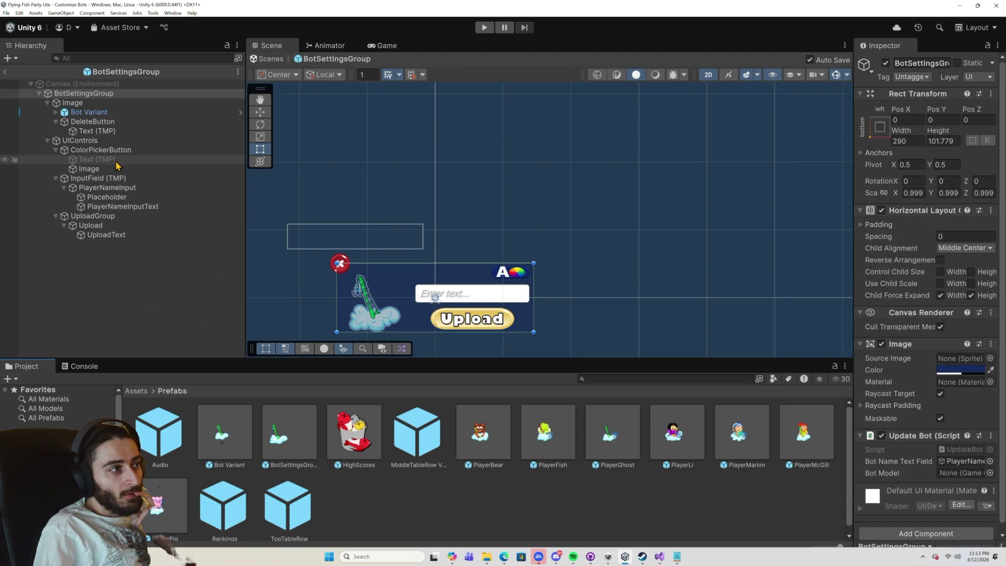
pyautogui.click(56, 112)
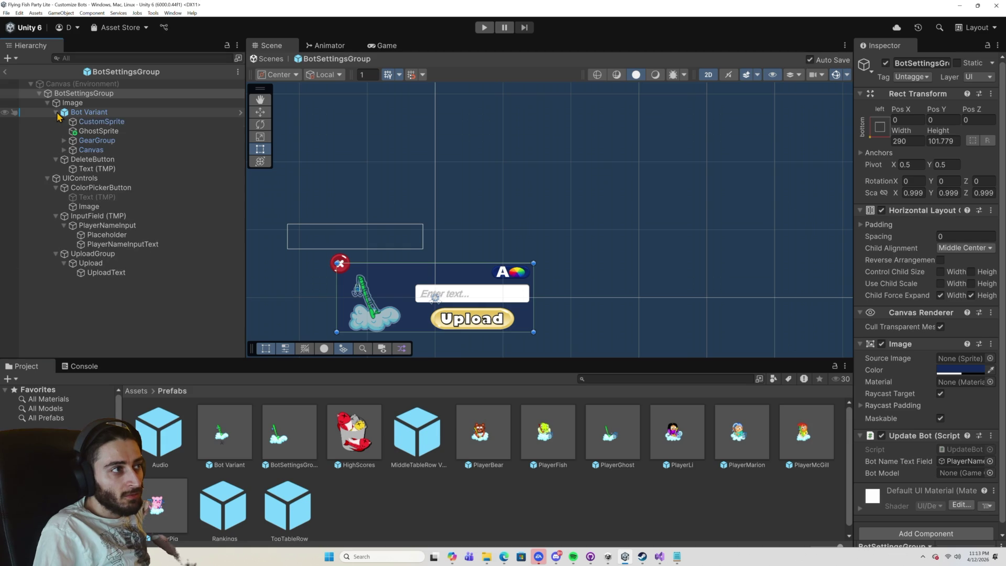
pyautogui.click(119, 126)
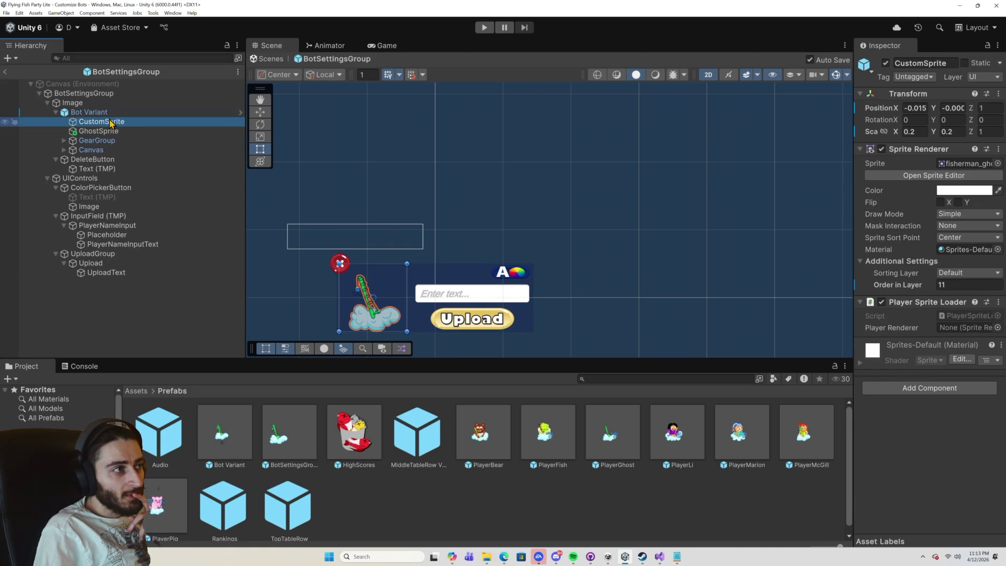
pyautogui.click(96, 95)
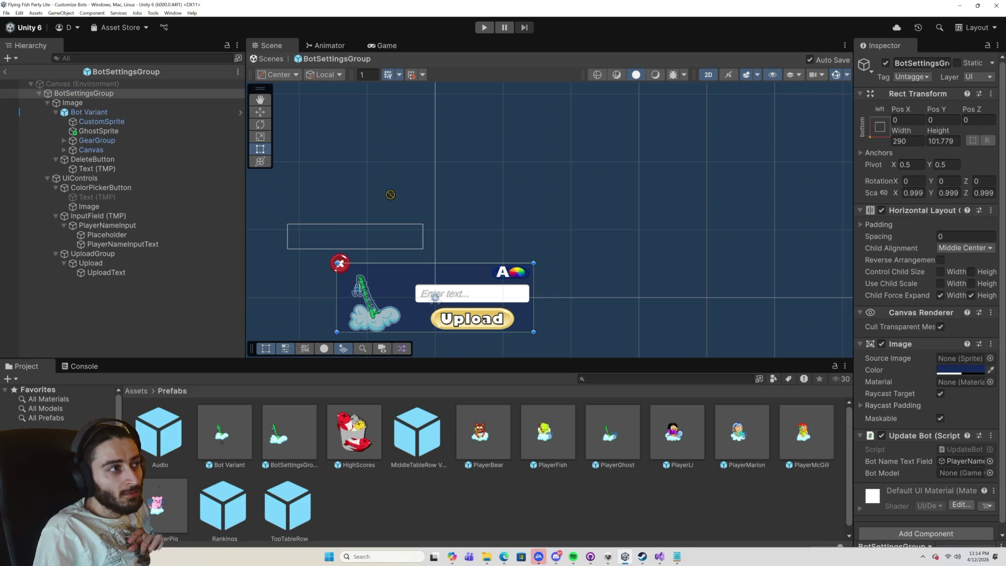
pyautogui.click(948, 473)
pyautogui.moveTo(947, 474); pyautogui.dragTo(946, 474)
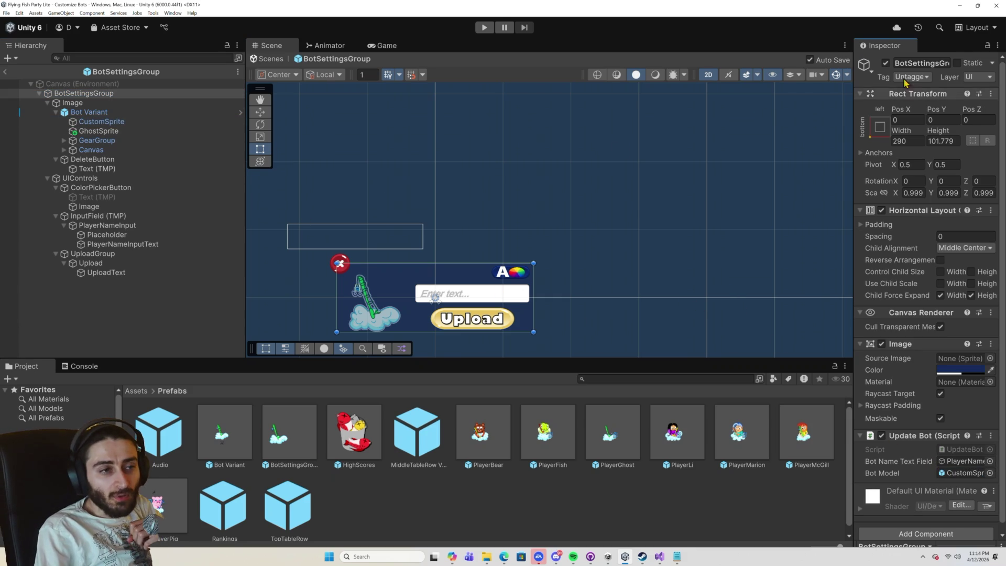
pyautogui.click(958, 6)
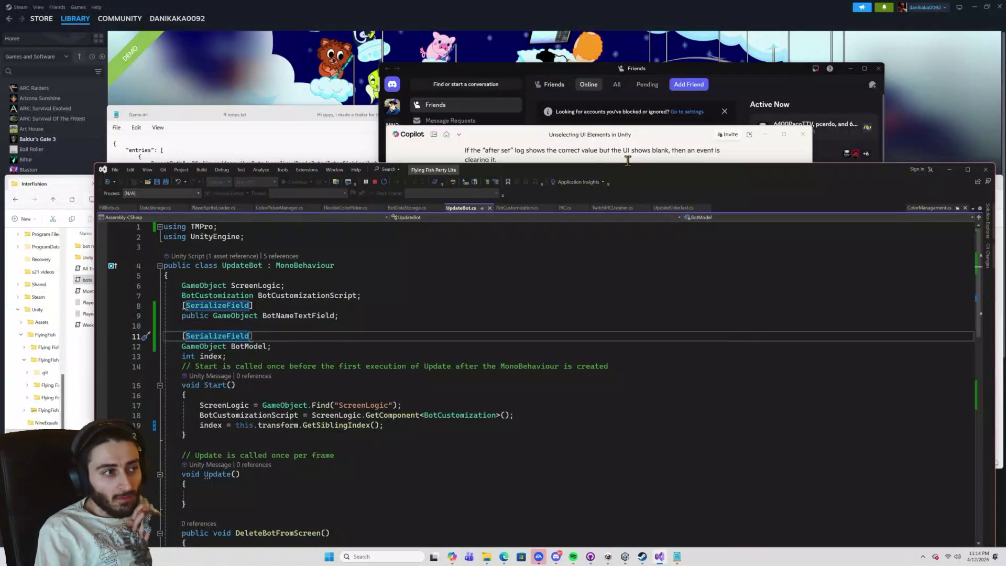
# Review the UpdateBot, BotDataStorage and BotCustomization scripts.
pyautogui.click(246, 347)
pyautogui.scroll(-10, 361, 355)
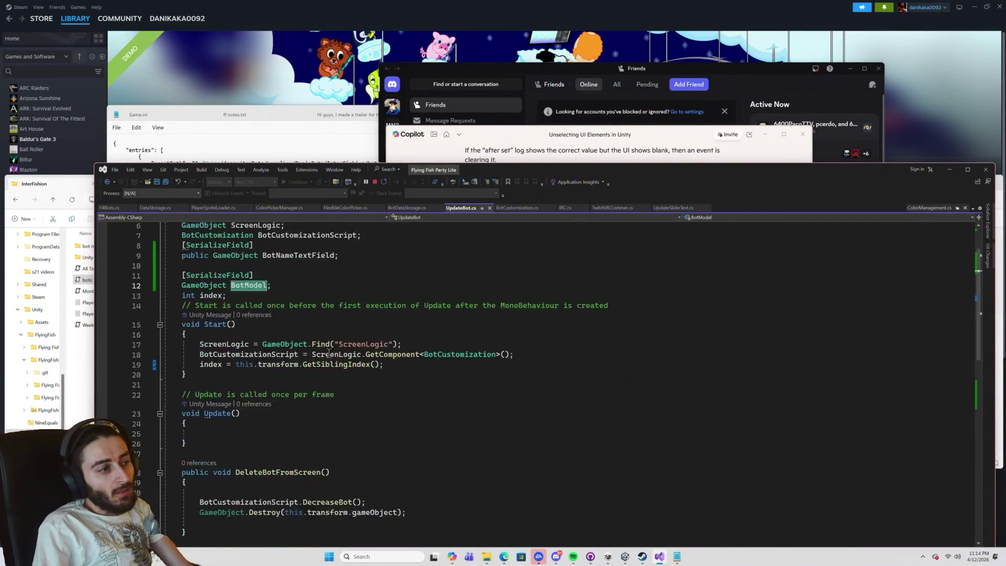
pyautogui.scroll(9, 360, 355)
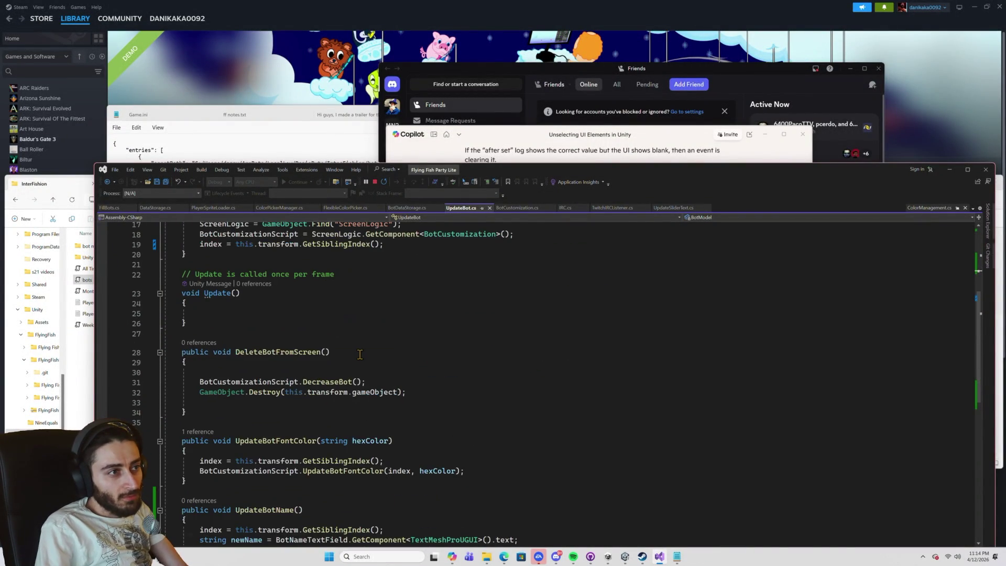
pyautogui.scroll(1, 361, 354)
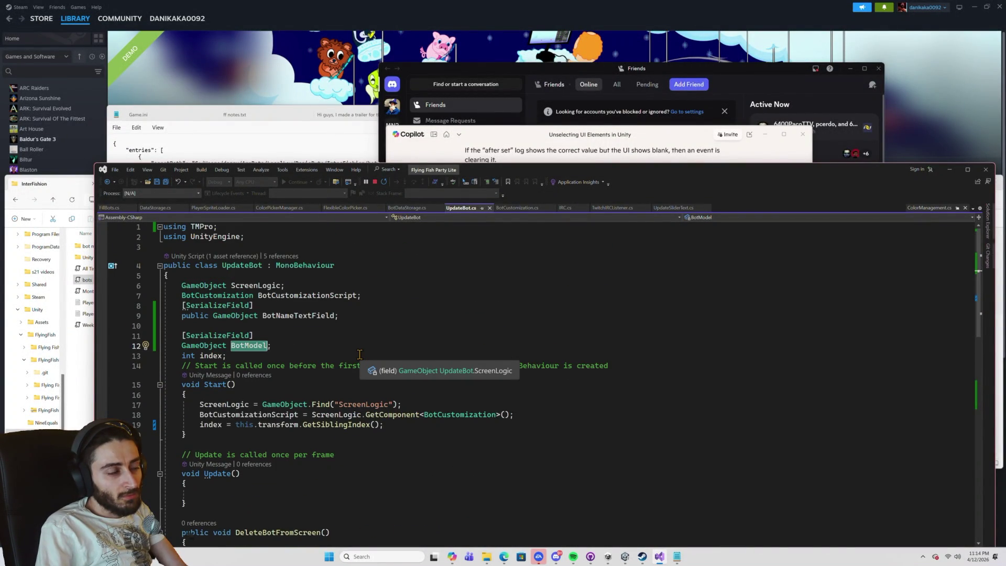
pyautogui.click(407, 208)
pyautogui.scroll(-2, 455, 315)
pyautogui.scroll(-5, 456, 318)
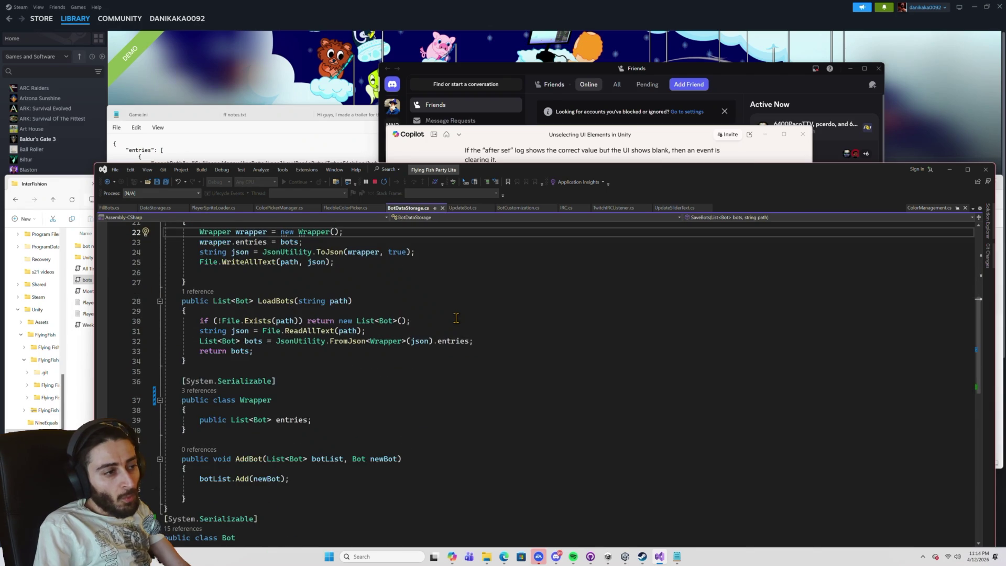
pyautogui.scroll(3, 455, 320)
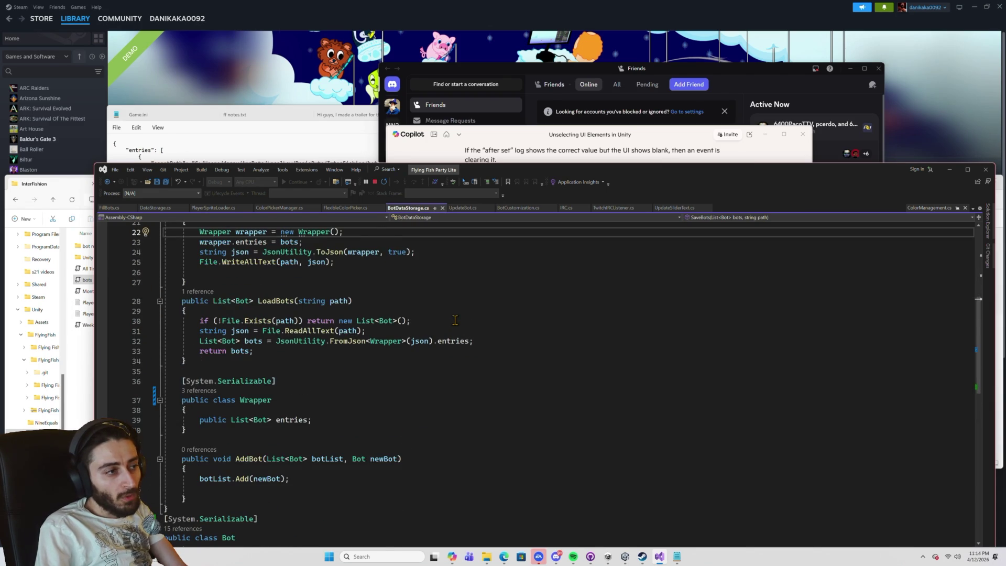
pyautogui.scroll(3, 455, 320)
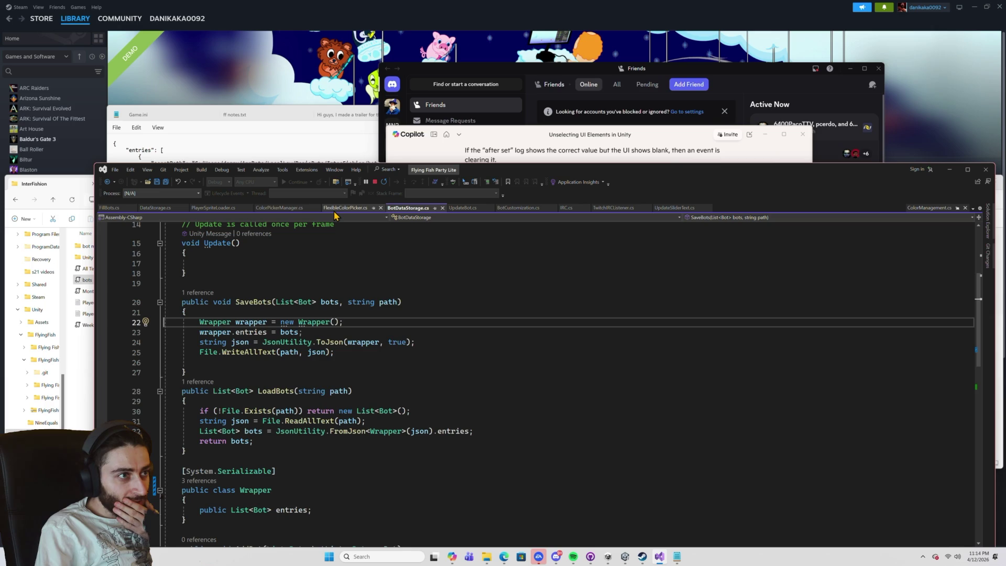
pyautogui.click(516, 208)
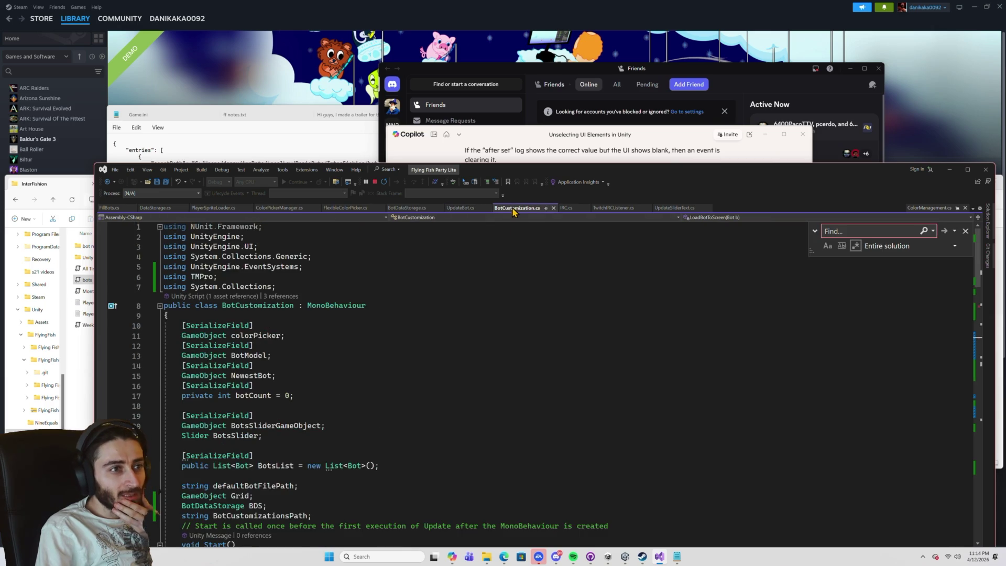
pyautogui.scroll(-9, 446, 311)
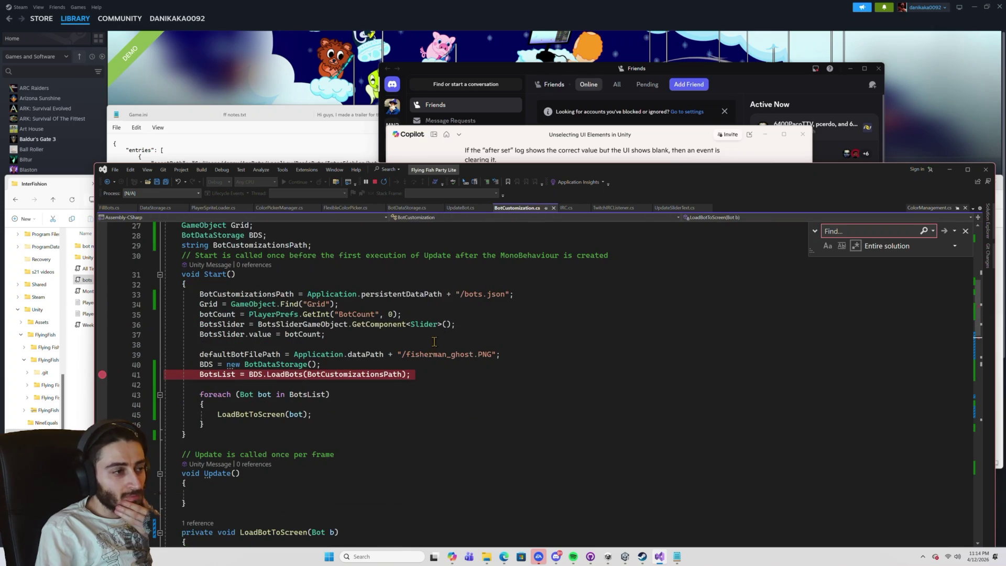
pyautogui.scroll(-3, 410, 361)
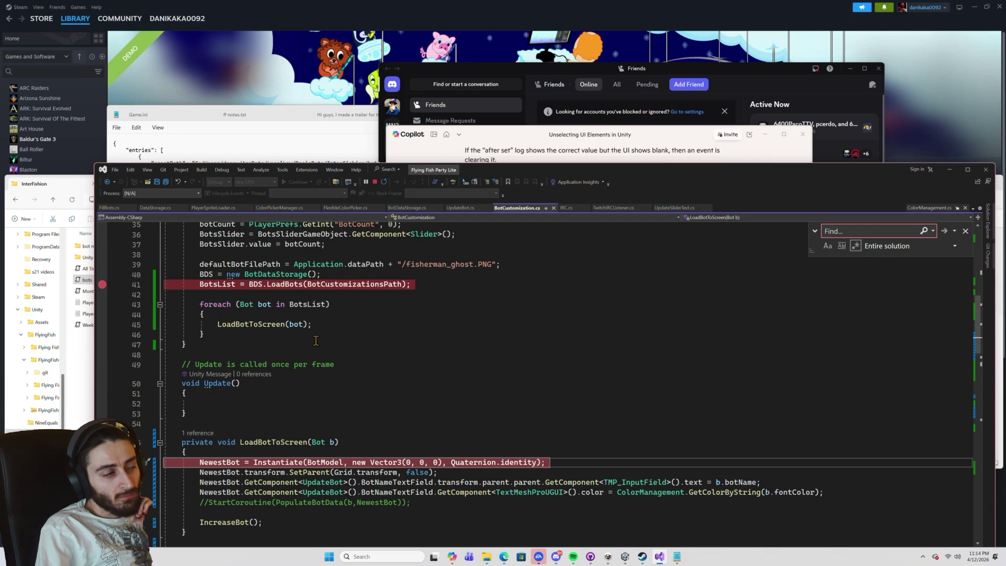
pyautogui.scroll(2, 315, 341)
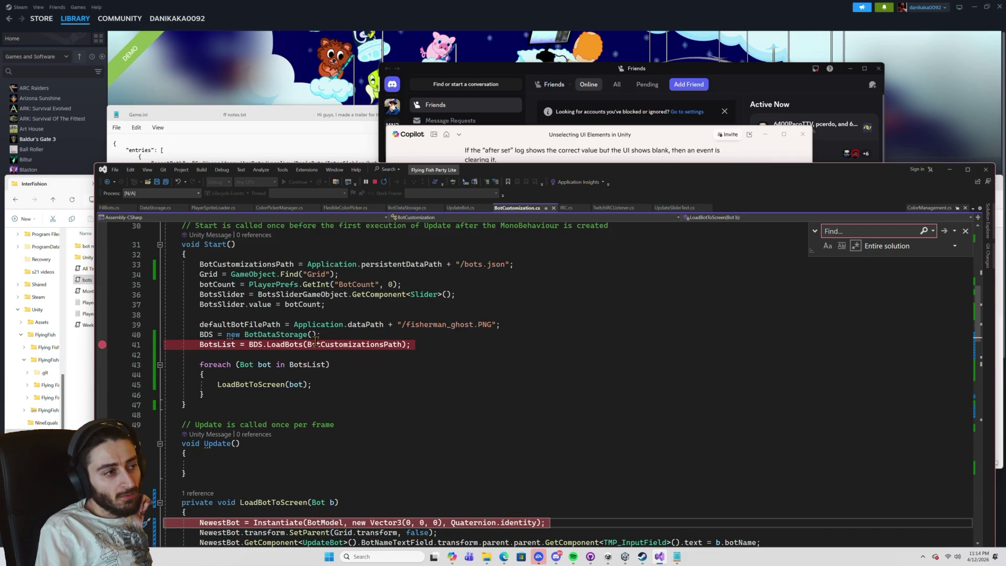
pyautogui.scroll(-6, 315, 341)
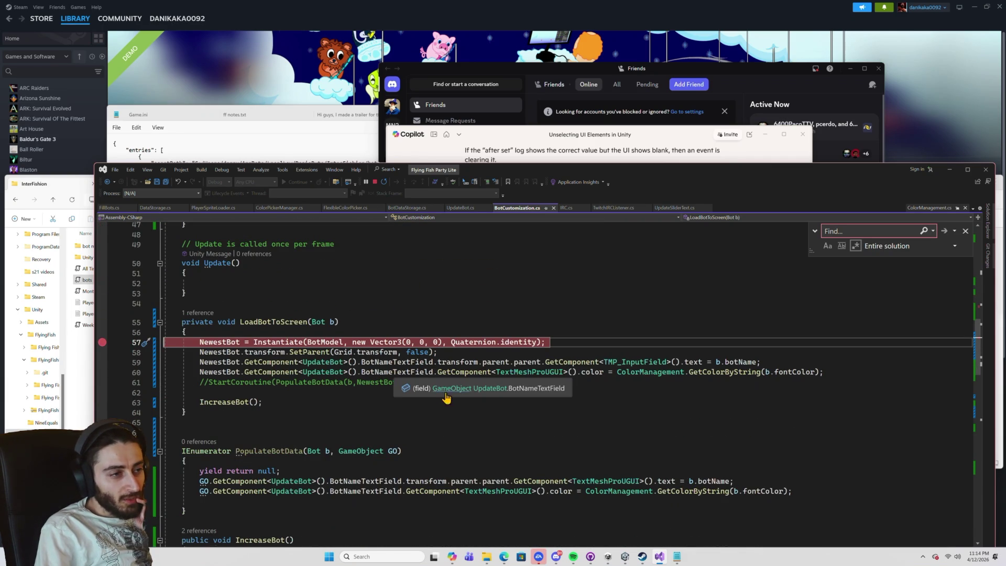
# Below the fontColor line, start line 63 with 'NewestBot.GetComponent<UpdateBot>().BotMo'.
pyautogui.click(829, 374)
pyautogui.press('Return')
pyautogui.press('Return')
pyautogui.write('BotModel')
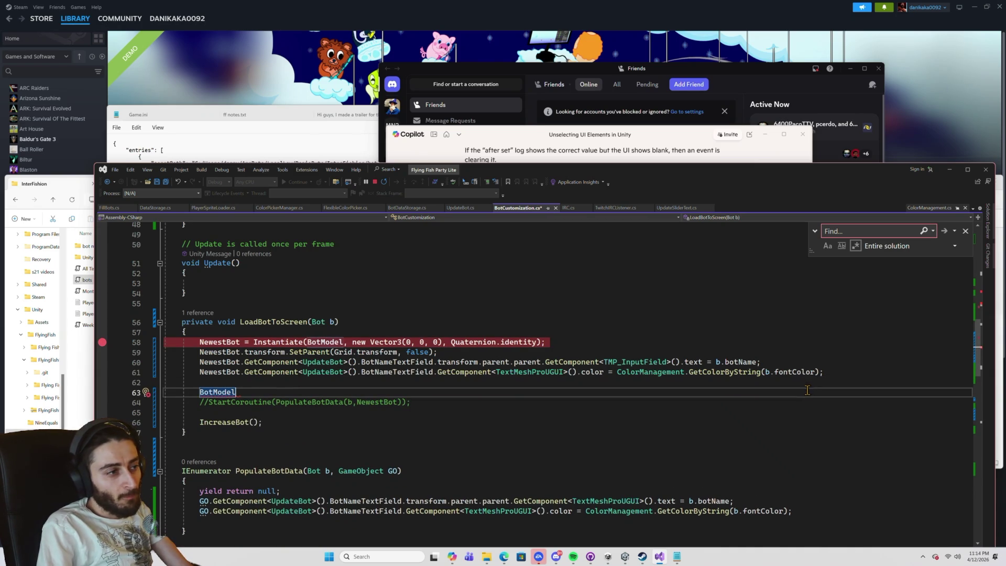
pyautogui.moveTo(361, 372)
pyautogui.mouseDown()
pyautogui.moveTo(195, 372)
pyautogui.moveTo(202, 394)
pyautogui.mouseUp()
pyautogui.write('NewestBot.GetComponent<UpdateBot>().')
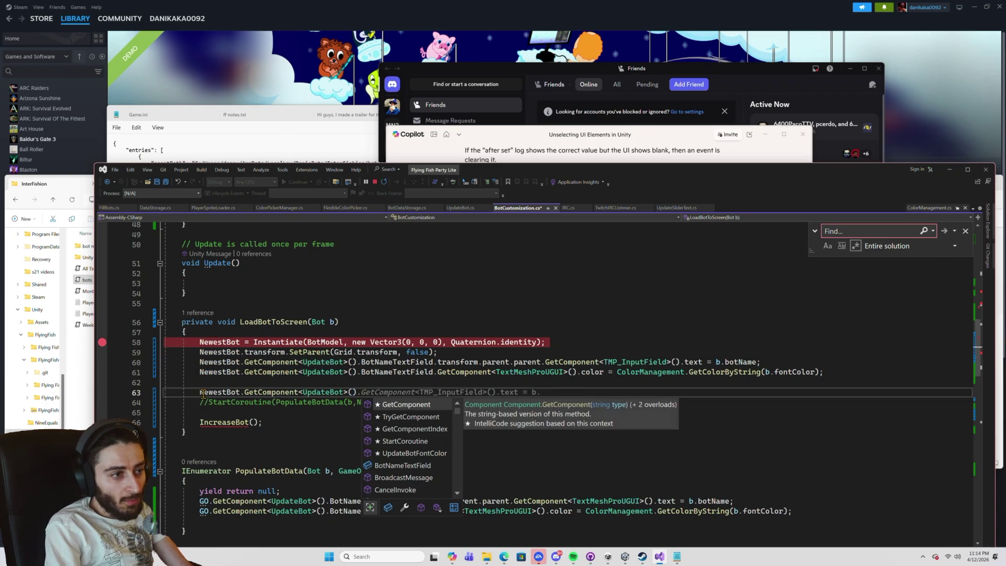
pyautogui.write('mo')
pyautogui.press('BackSpace')
pyautogui.press('BackSpace')
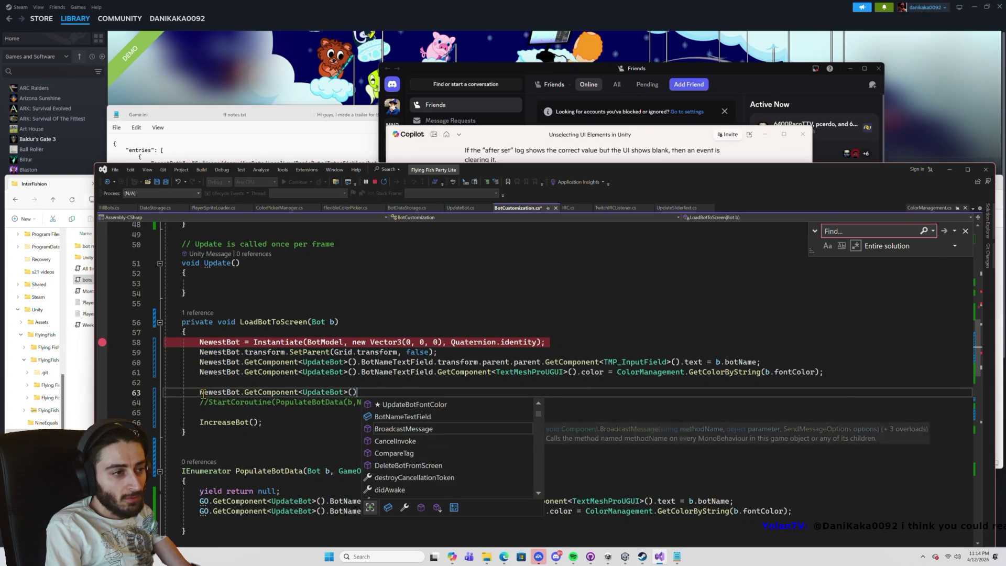
pyautogui.write('m')
pyautogui.press('BackSpace')
pyautogui.press('BackSpace')
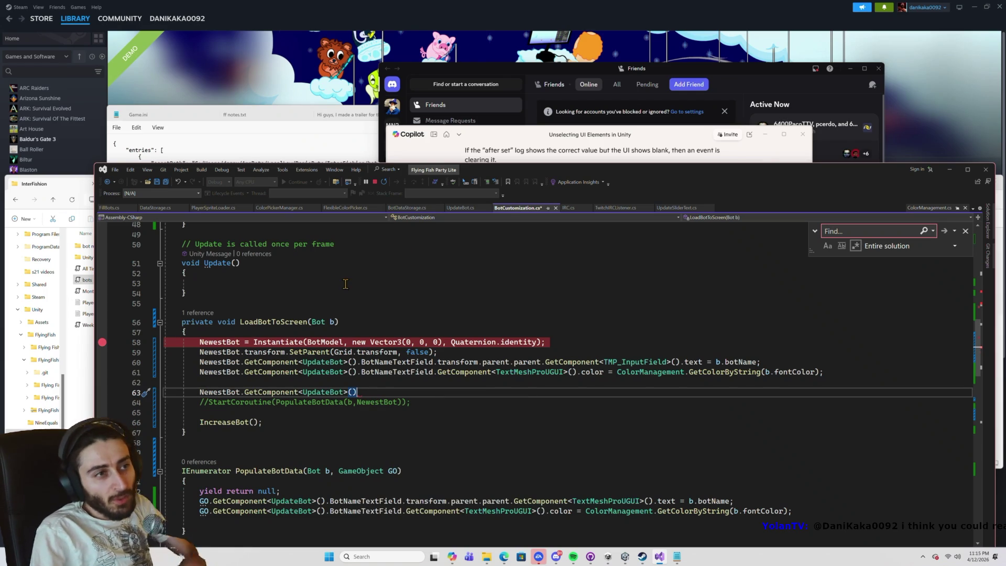
pyautogui.click(457, 208)
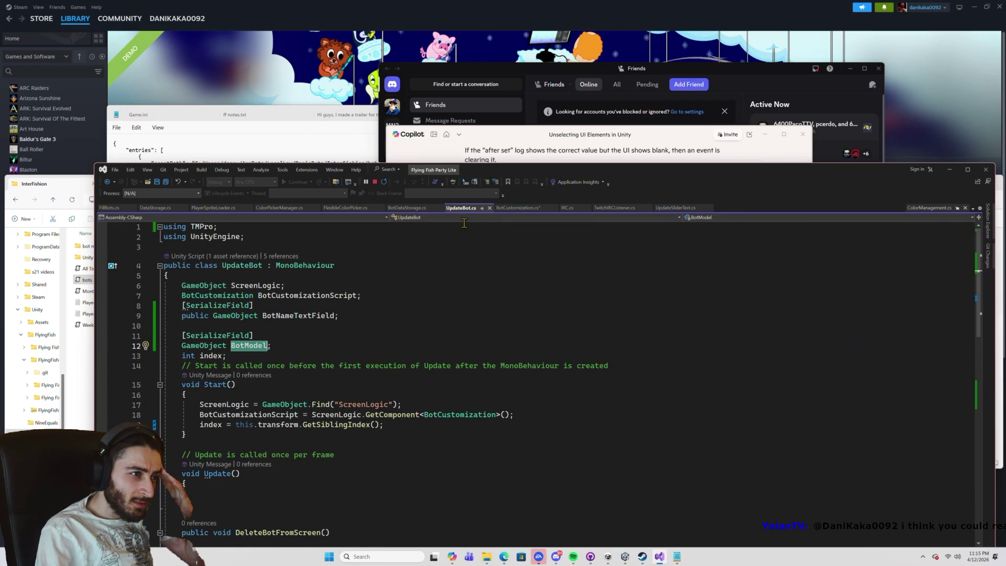
pyautogui.click(510, 211)
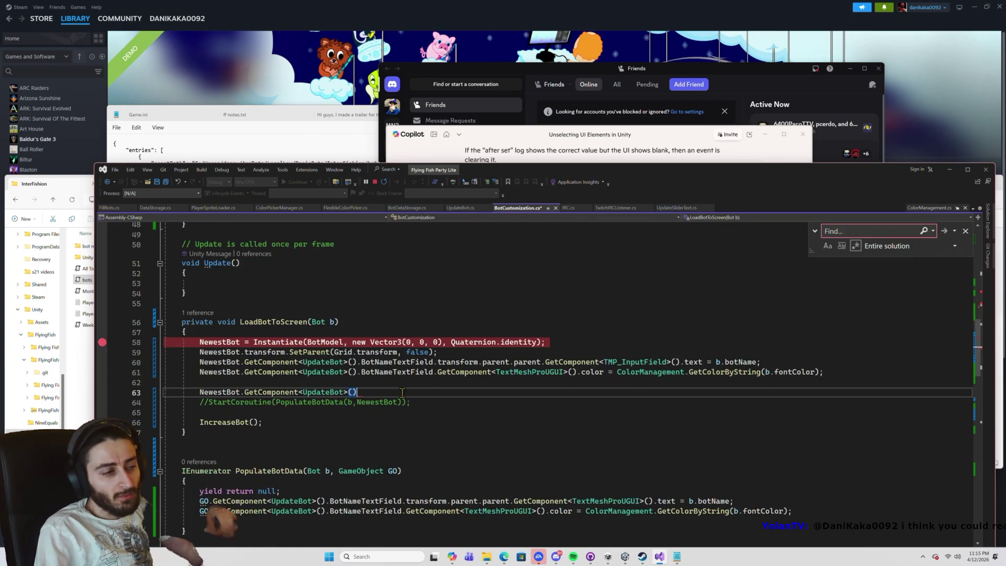
pyautogui.write('.')
pyautogui.write('Bot')
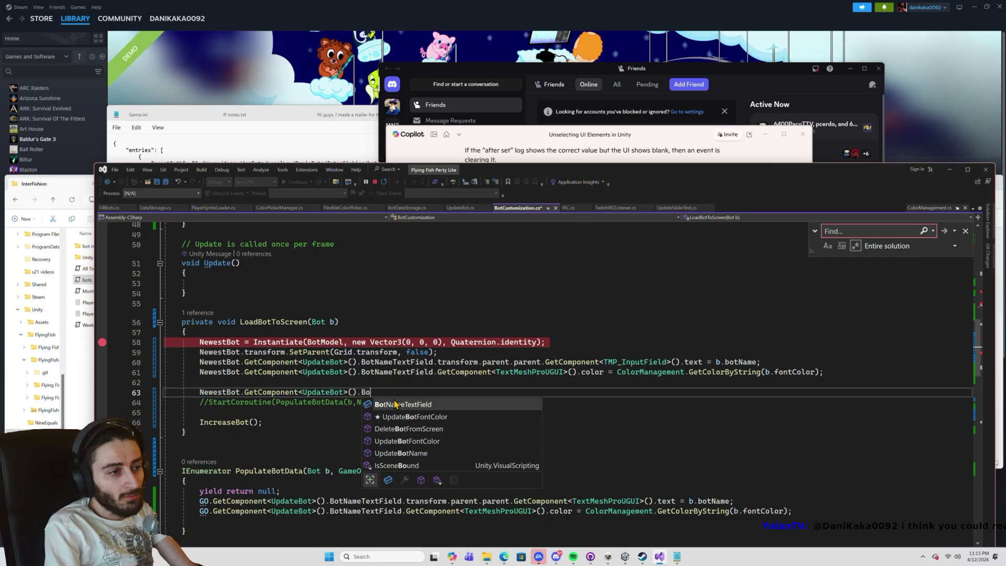
pyautogui.write('Mo')
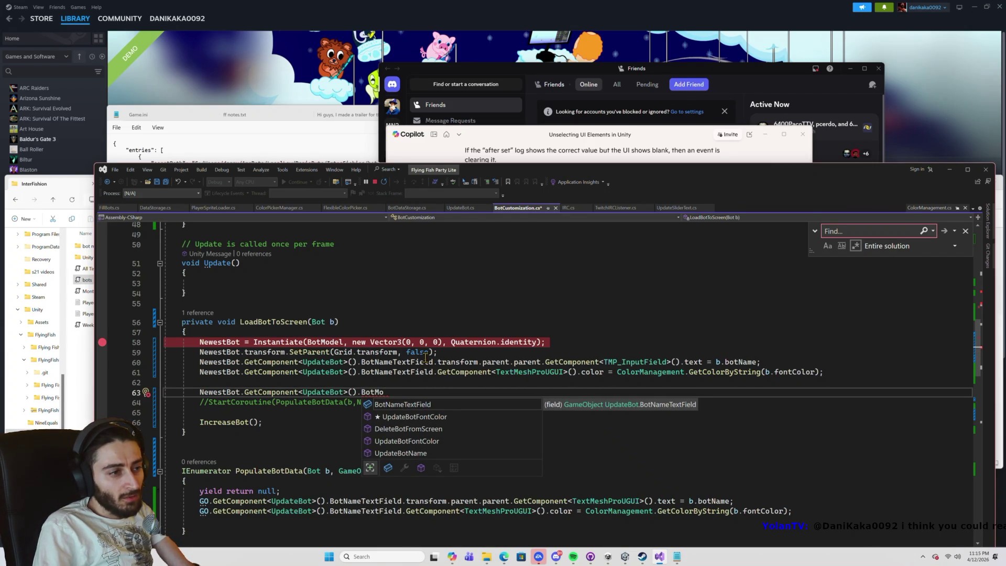
# Make the BotModel field in UpdateBot.cs public and save the script.
pyautogui.click(460, 208)
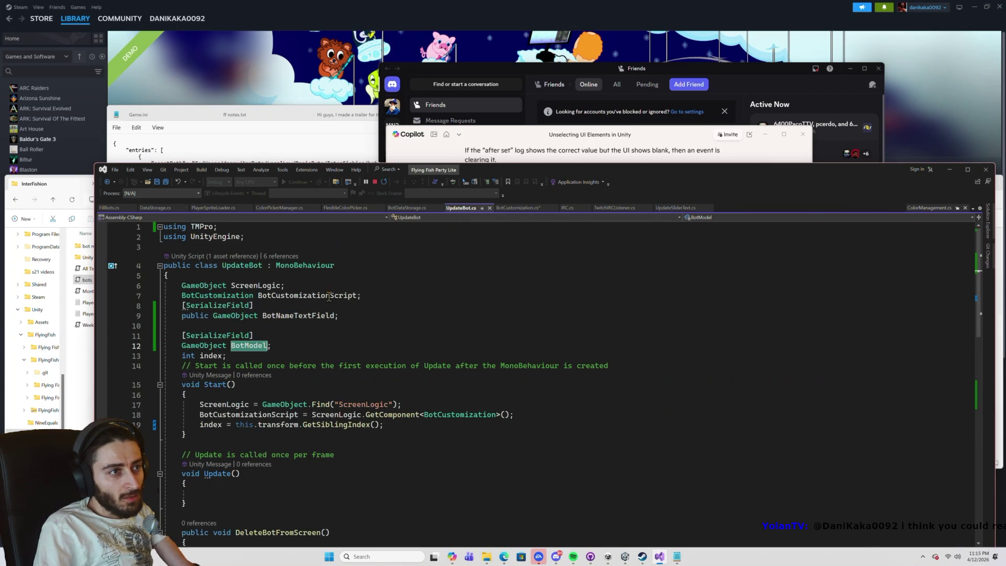
pyautogui.click(183, 346)
pyautogui.write('public')
pyautogui.hotkey('ctrl', 's')
# Complete line 63 to read 'NewestBot.GetComponent<UpdateBot>().BotModel.'.
pyautogui.click(514, 208)
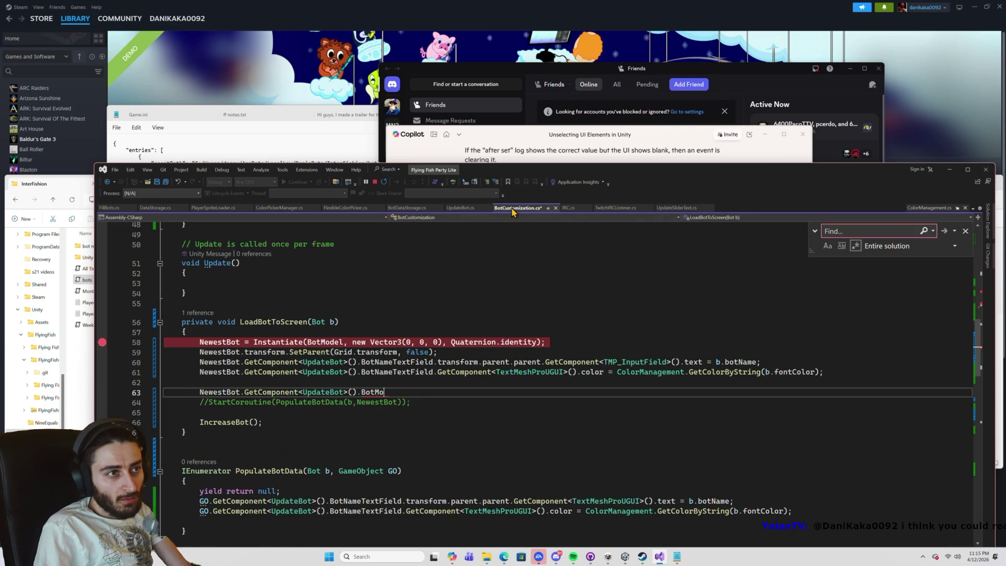
pyautogui.doubleClick(372, 392)
pyautogui.press('BackSpace')
pyautogui.write('BotModel.')
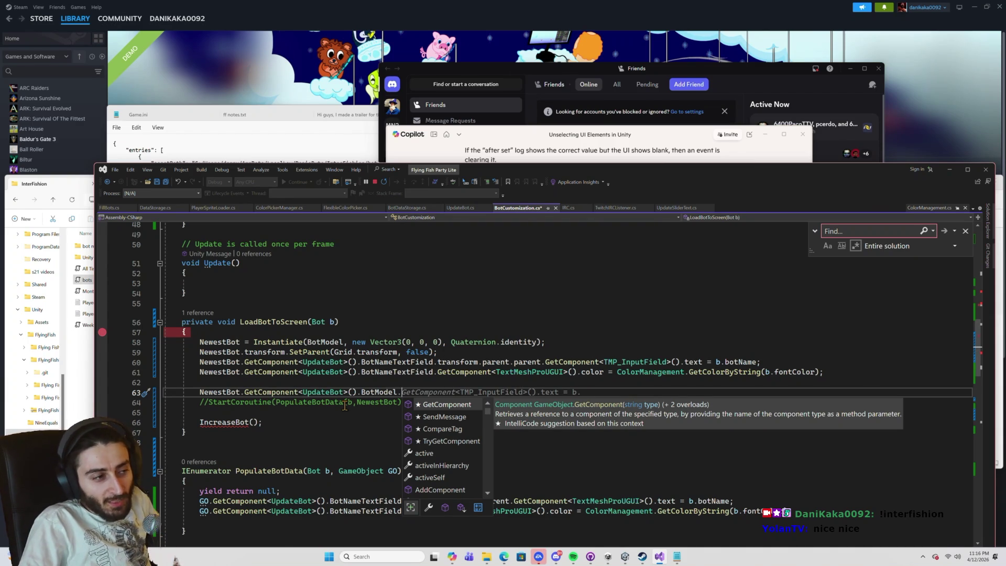
pyautogui.scroll(-2, 345, 406)
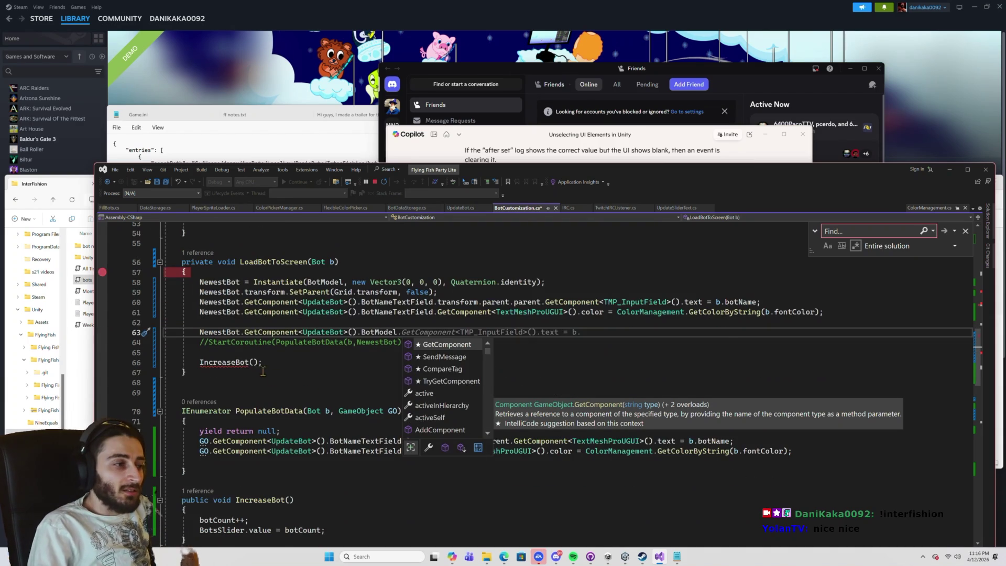
pyautogui.click(202, 355)
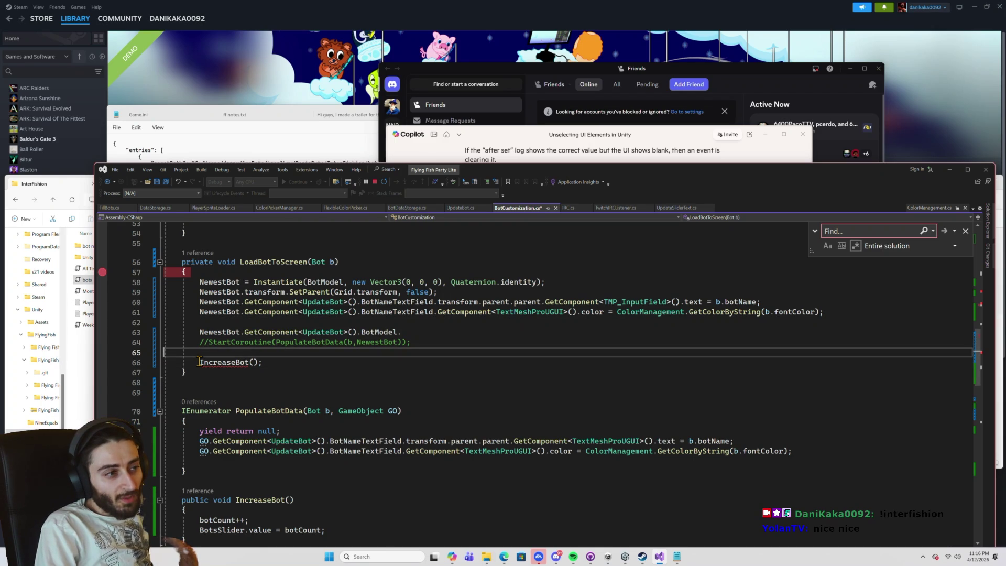
pyautogui.press('Up')
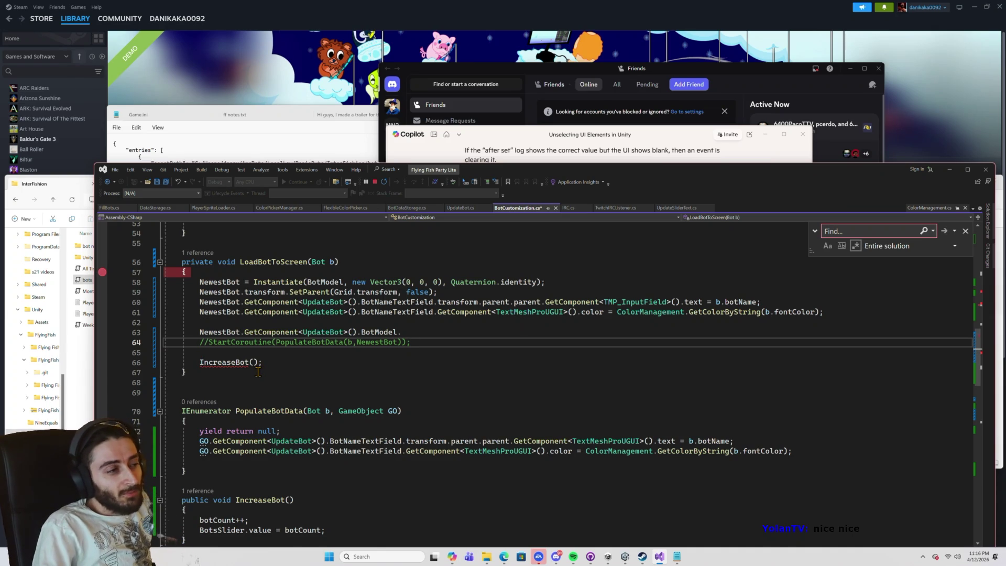
pyautogui.click(408, 333)
pyautogui.doubleClick(378, 332)
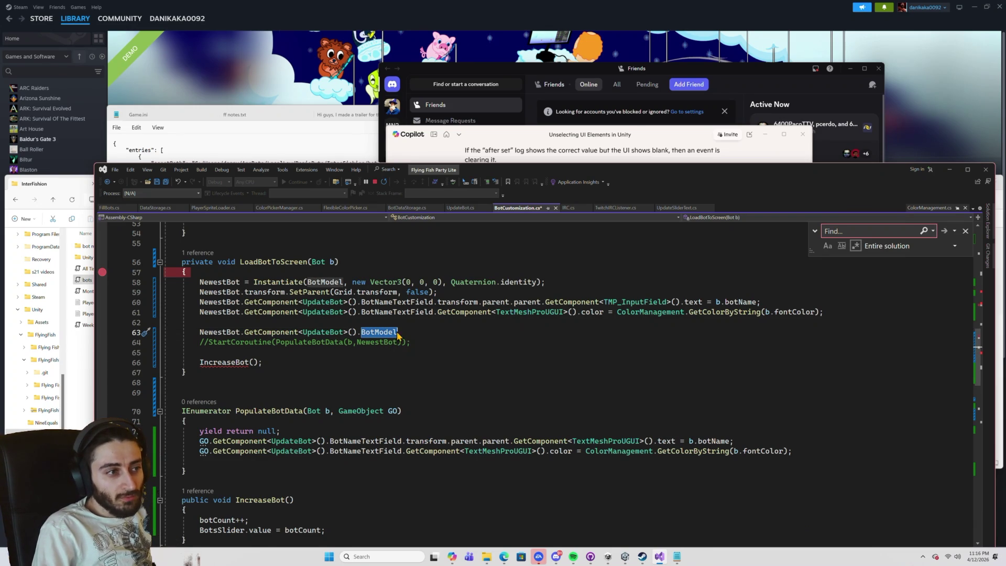
pyautogui.click(405, 332)
pyautogui.write('.')
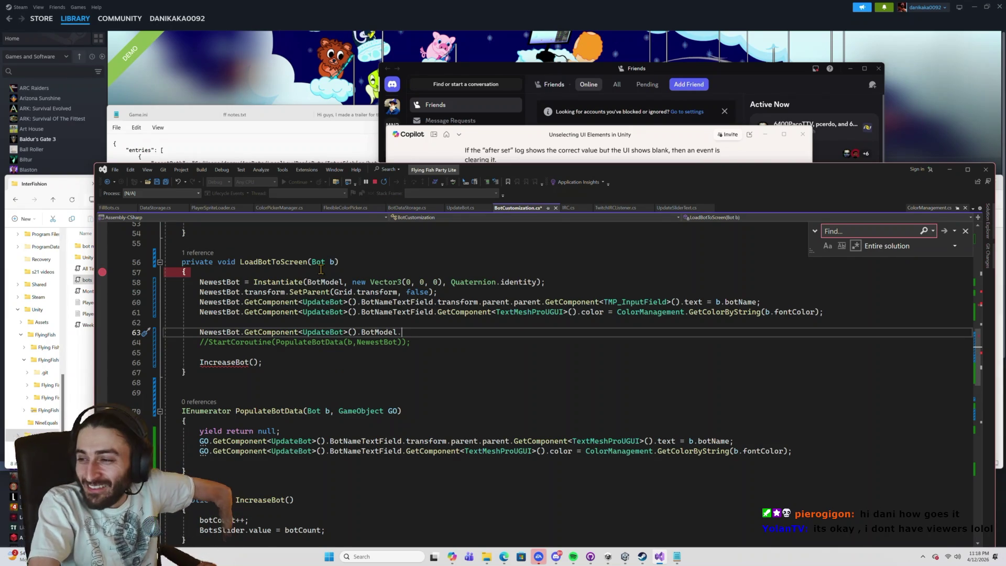
# Comment out line 63 with '//', save BotCustomization.cs, and bring Unity forward.
pyautogui.moveTo(299, 280)
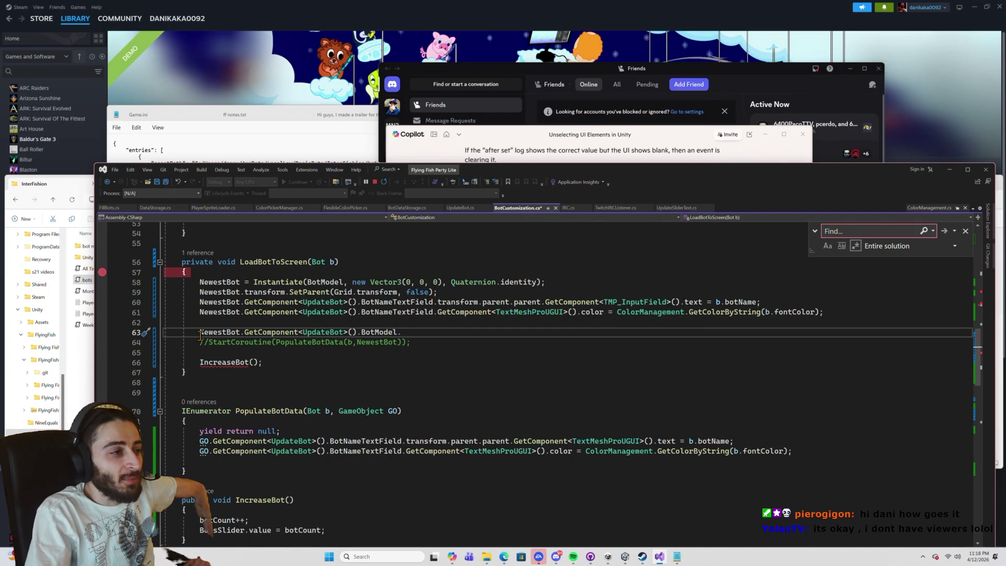
pyautogui.write('//')
pyautogui.hotkey('ctrl', 's')
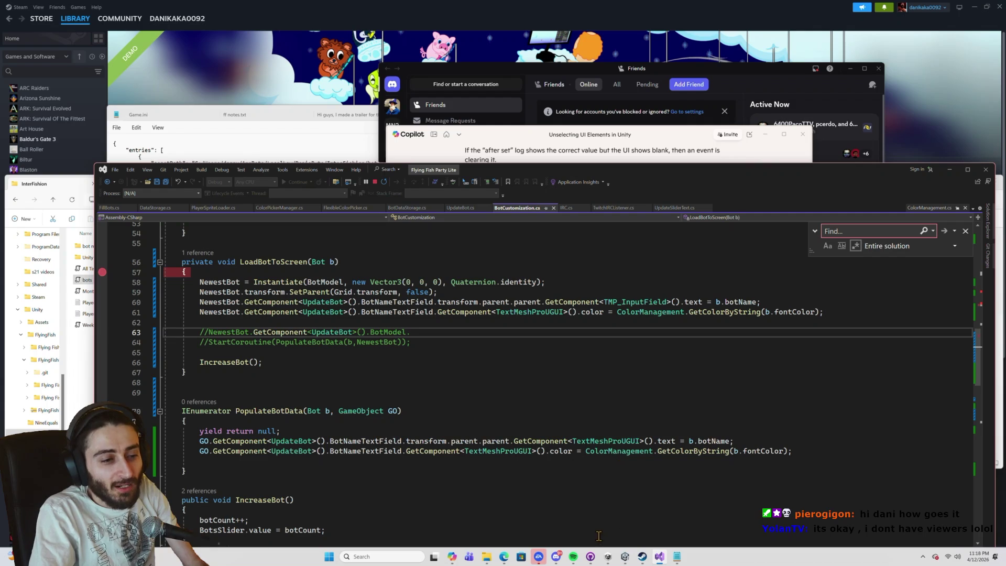
pyautogui.moveTo(625, 560)
pyautogui.click(626, 533)
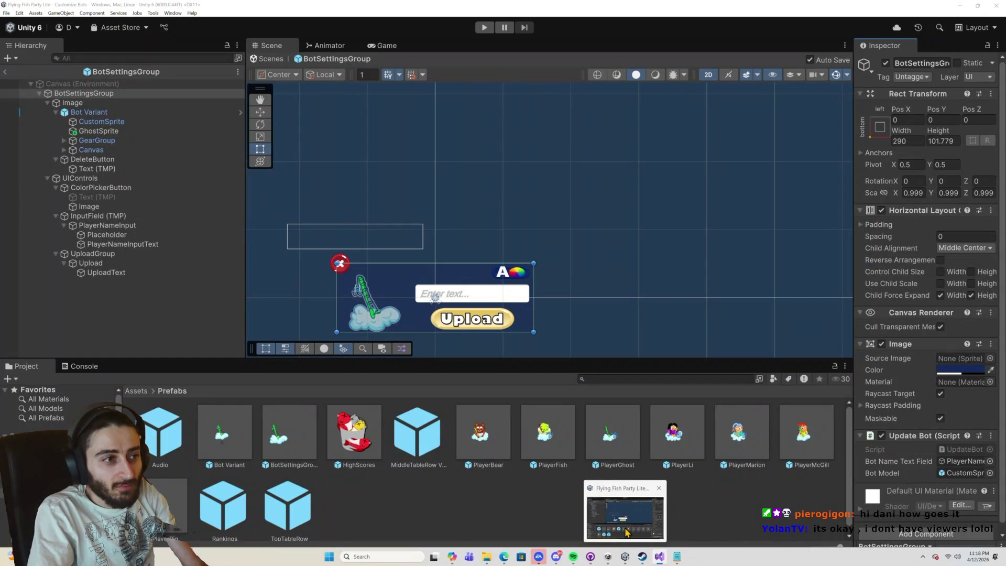
# Attempt Play mode twice and read the compiler errors listed in the Console.
pyautogui.click(620, 558)
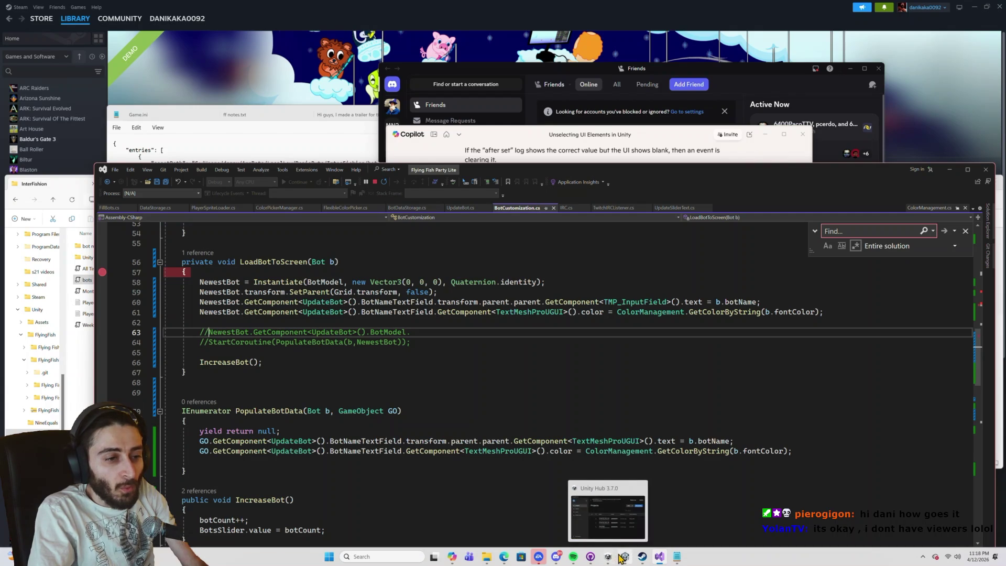
pyautogui.click(625, 556)
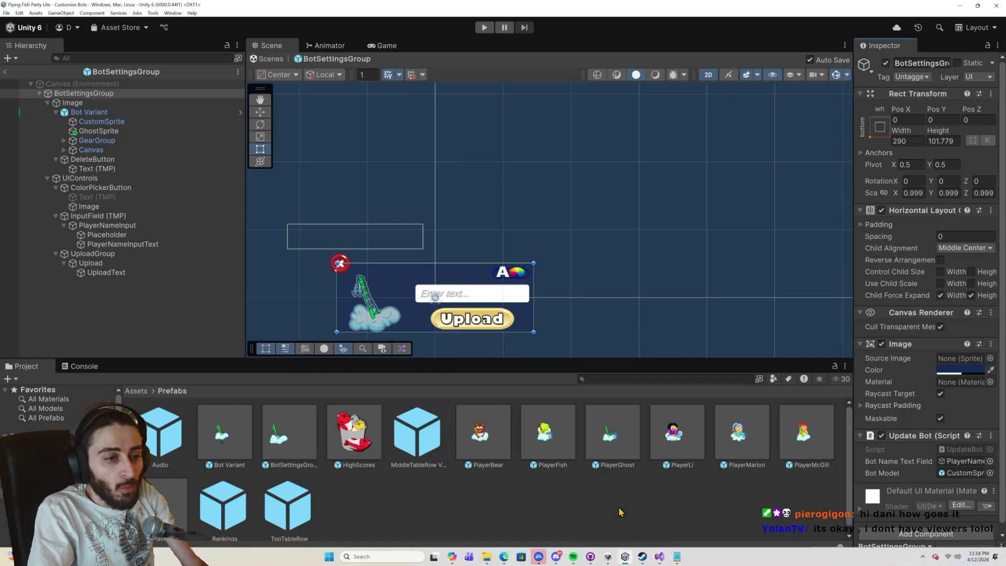
pyautogui.click(486, 28)
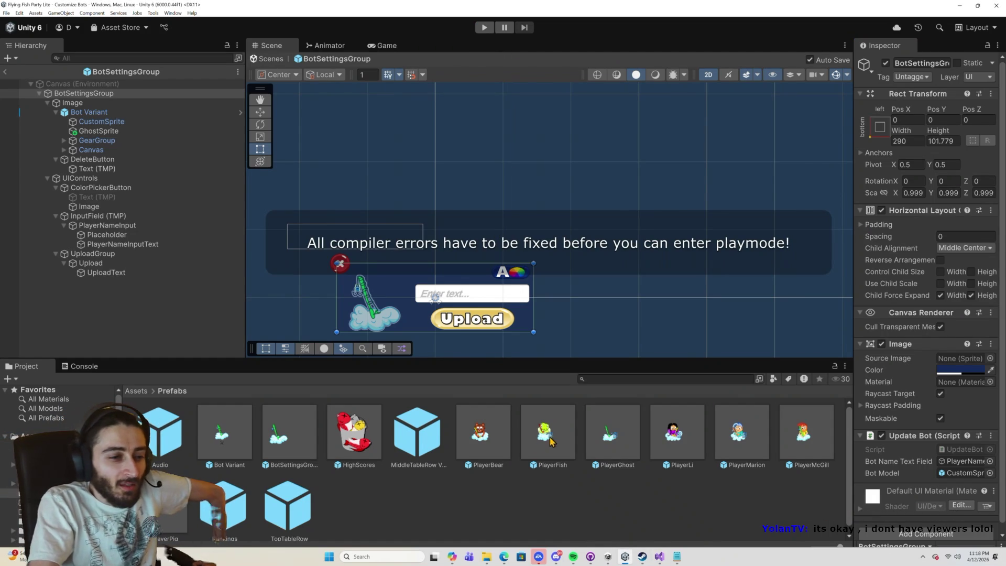
pyautogui.click(84, 365)
pyautogui.scroll(3, 310, 436)
pyautogui.scroll(-3, 325, 443)
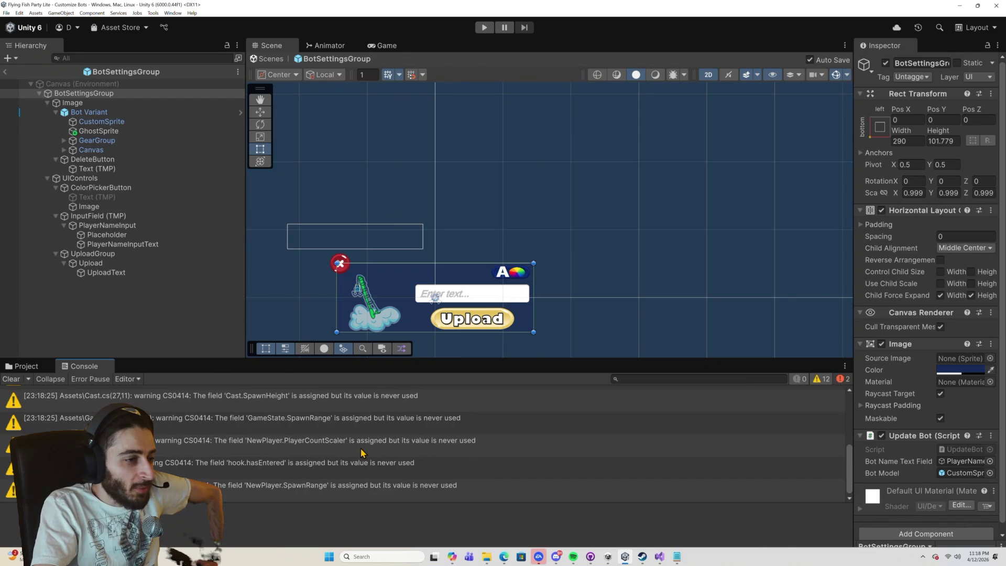
pyautogui.scroll(5, 389, 380)
pyautogui.click(485, 27)
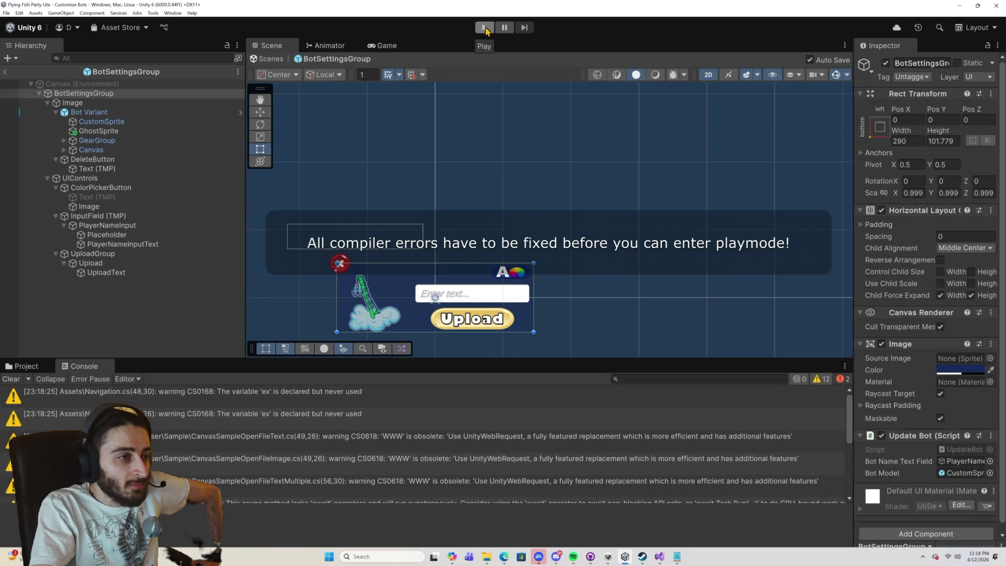
pyautogui.scroll(-5, 405, 426)
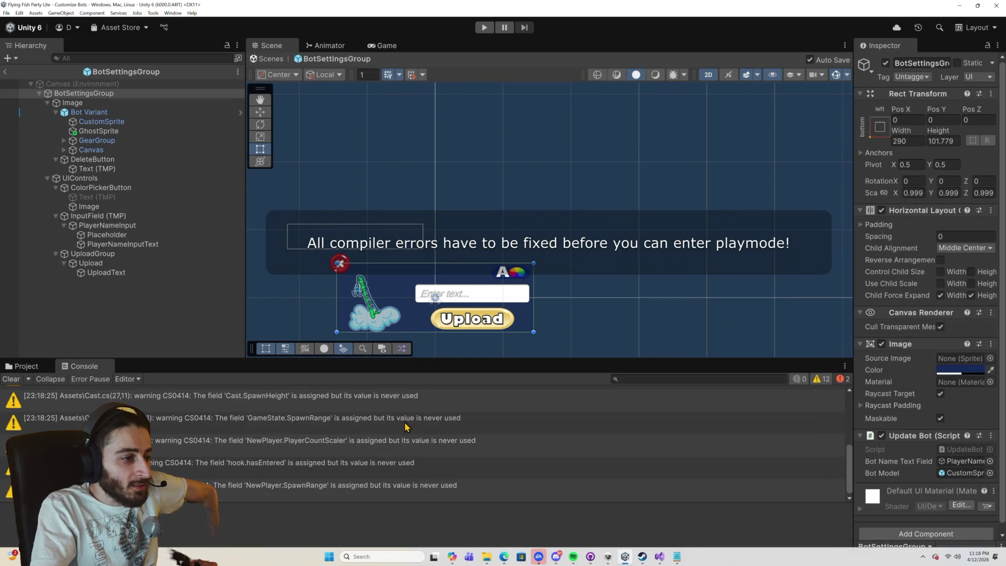
pyautogui.scroll(5, 405, 425)
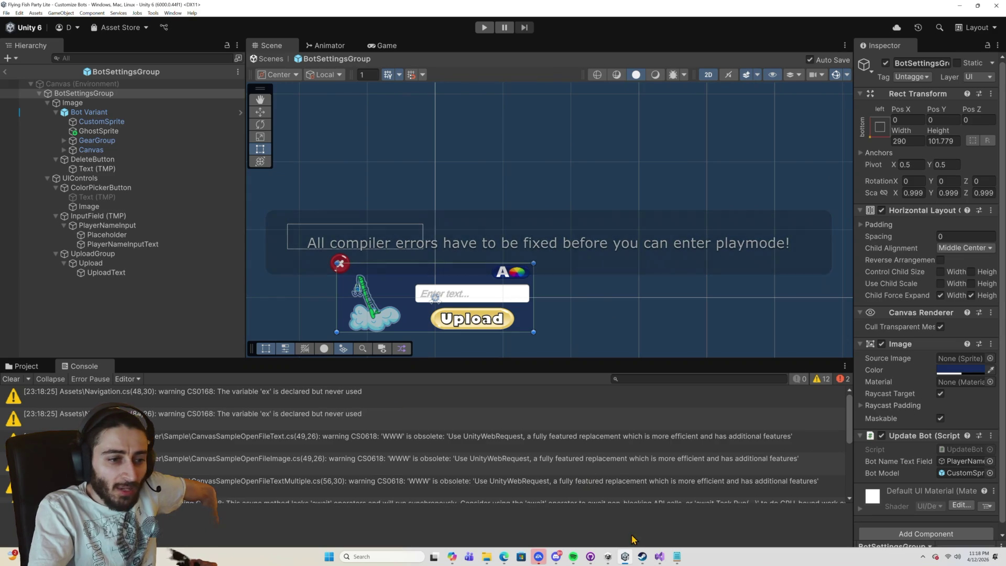
pyautogui.click(659, 556)
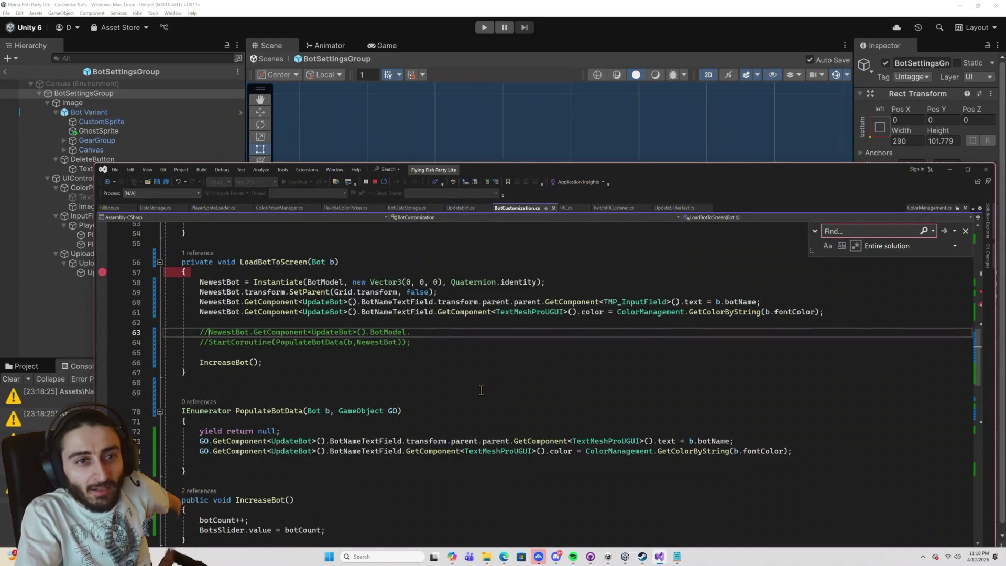
# Qualify Application on line 34 as UnityEngine.Application.
pyautogui.scroll(9, 482, 390)
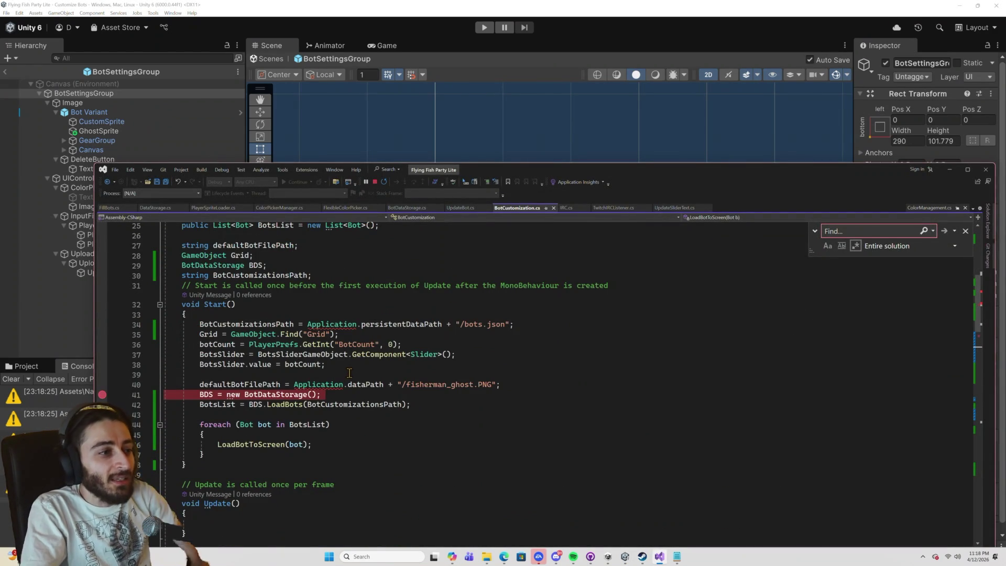
pyautogui.moveTo(337, 324)
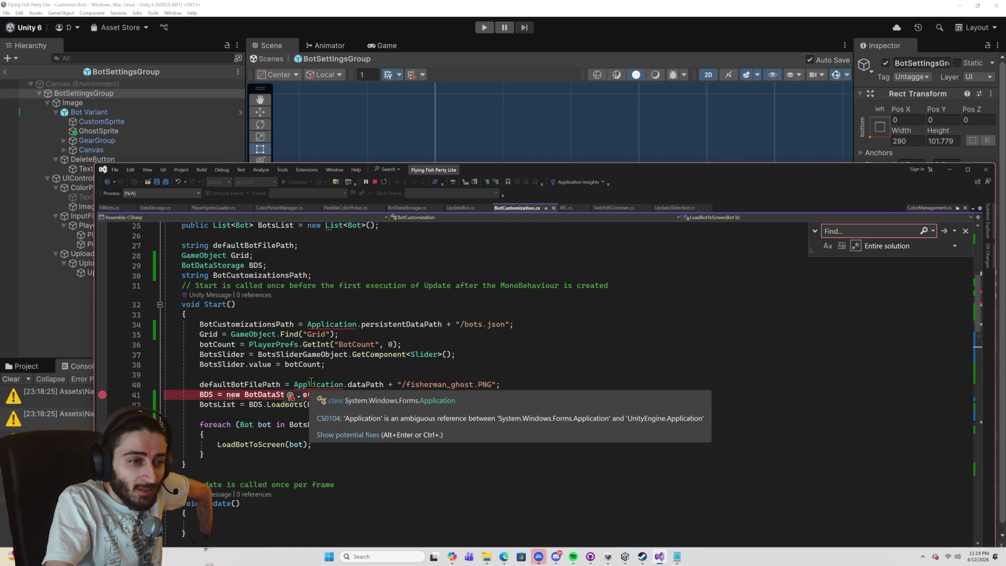
pyautogui.click(321, 326)
pyautogui.write('UnityEngine.')
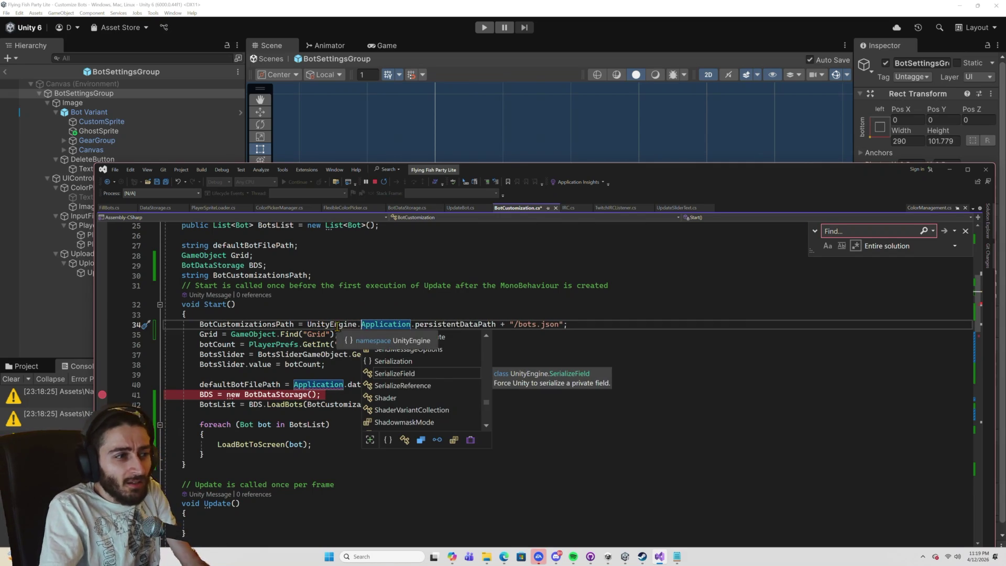
pyautogui.doubleClick(330, 325)
pyautogui.hotkey('ctrl', 'c')
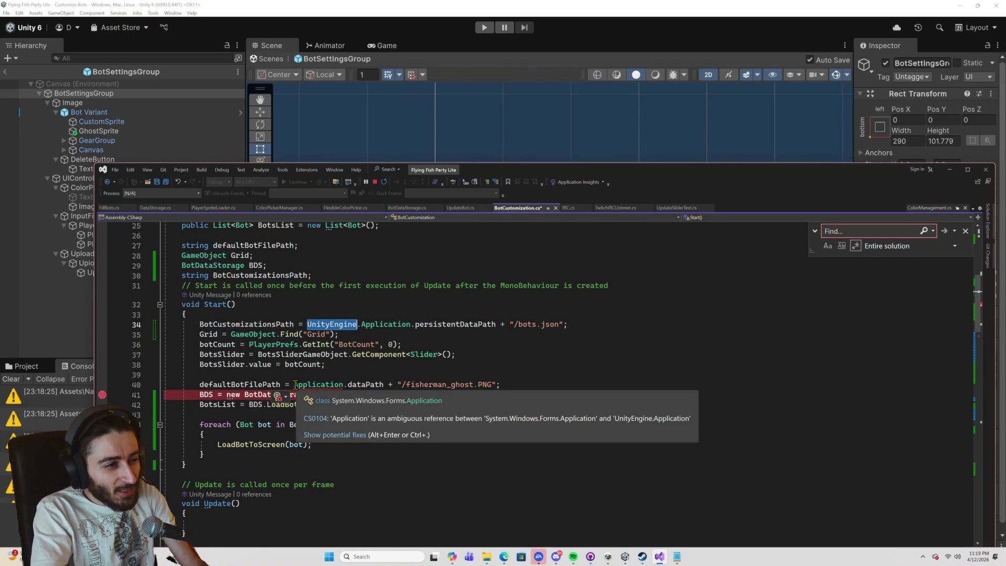
# Qualify line 40's Application as UnityEngine.Application, save, and start Play mode in Unity.
pyautogui.click(294, 385)
pyautogui.hotkey('ctrl', 'v')
pyautogui.write('.')
pyautogui.hotkey('ctrl', 's')
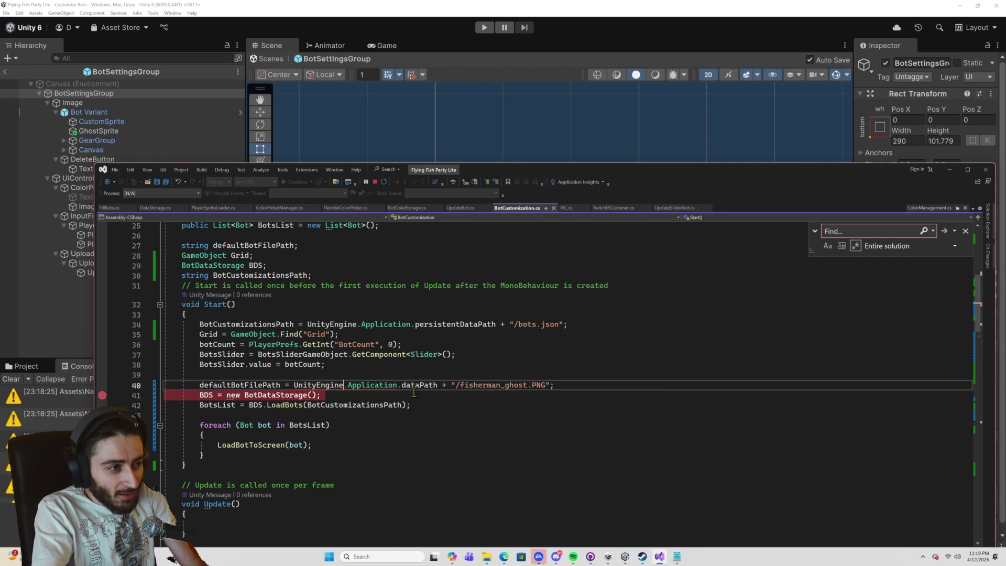
pyautogui.click(349, 385)
pyautogui.press('BackSpace')
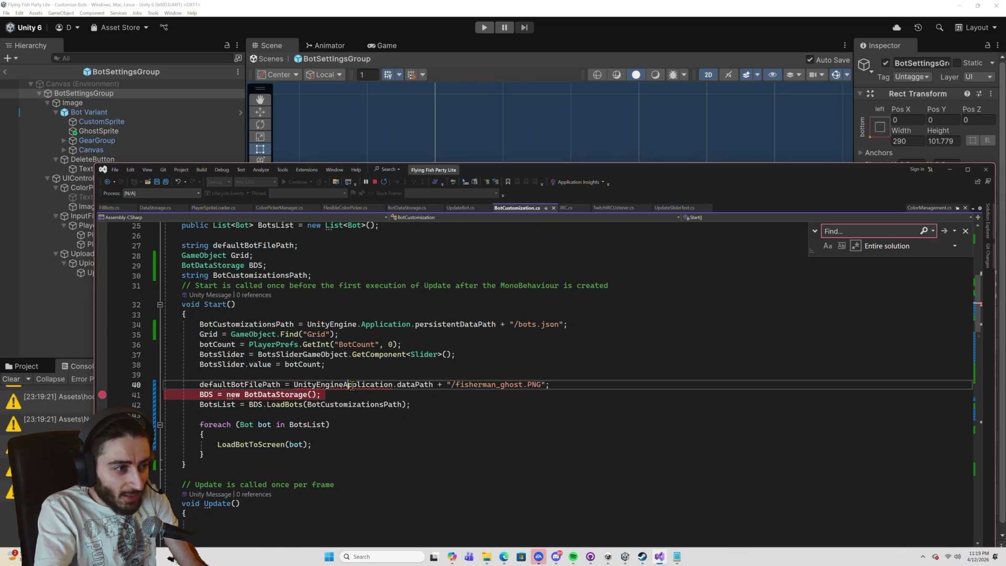
pyautogui.write('.')
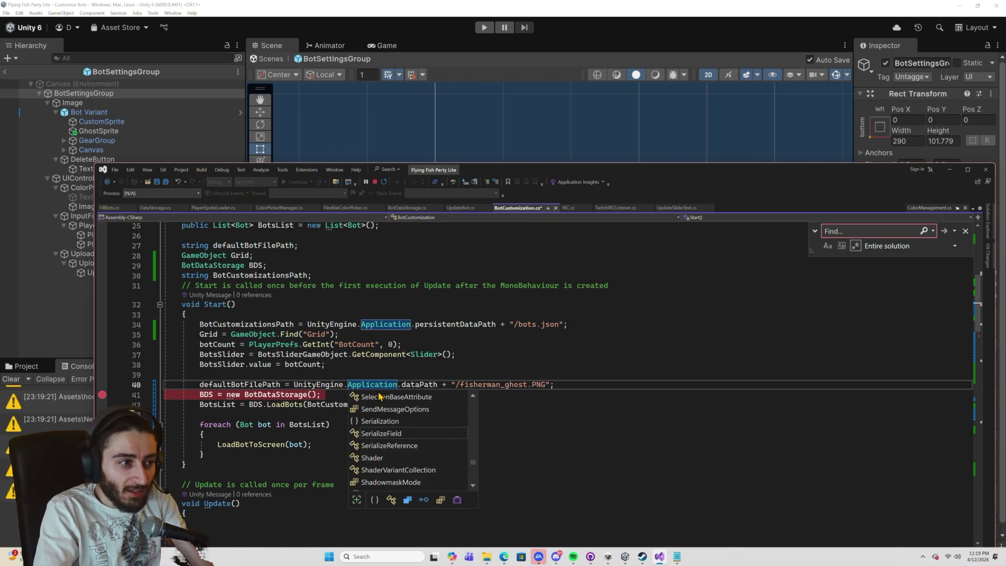
pyautogui.press('Escape')
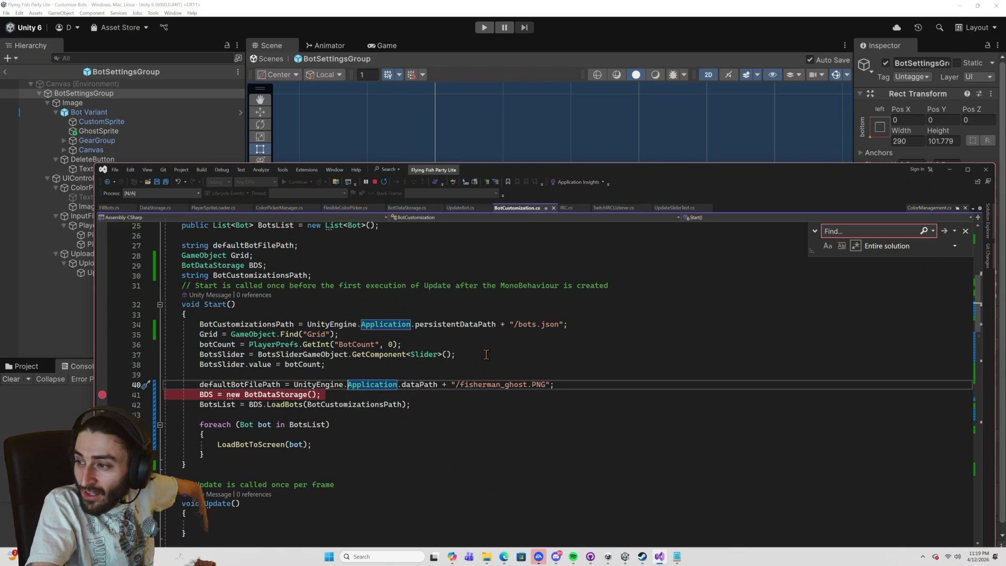
pyautogui.scroll(-9, 480, 372)
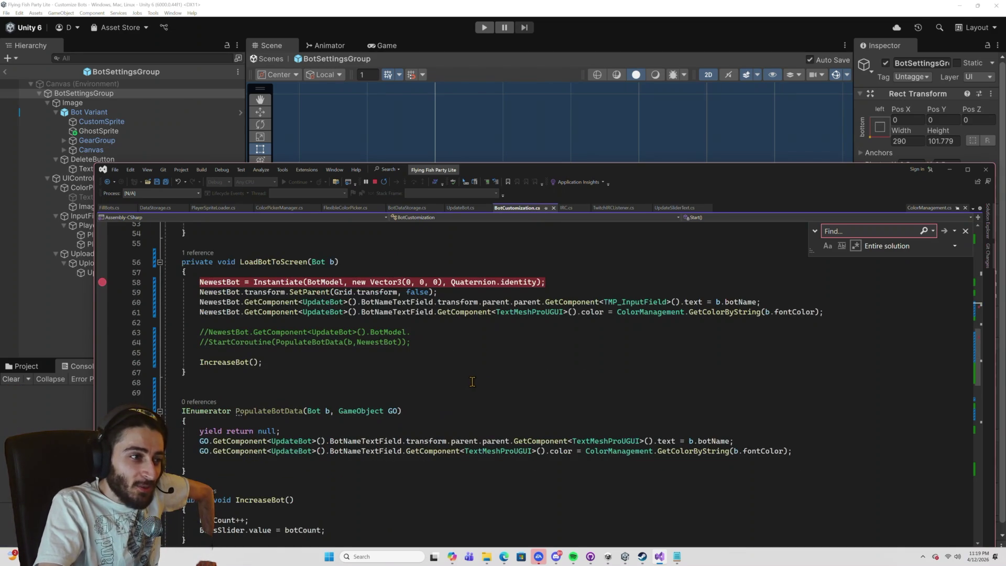
pyautogui.scroll(-15, 473, 382)
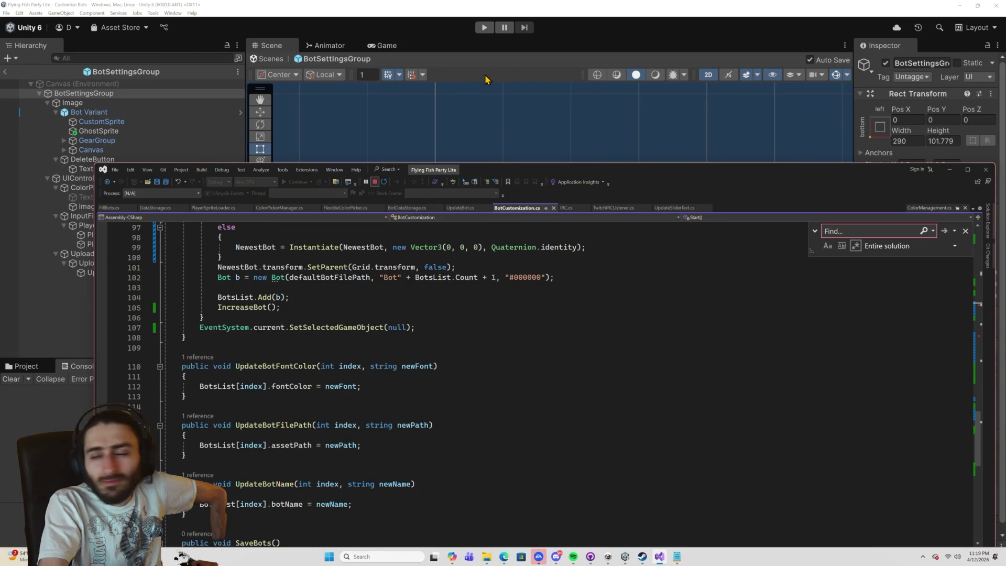
pyautogui.click(485, 29)
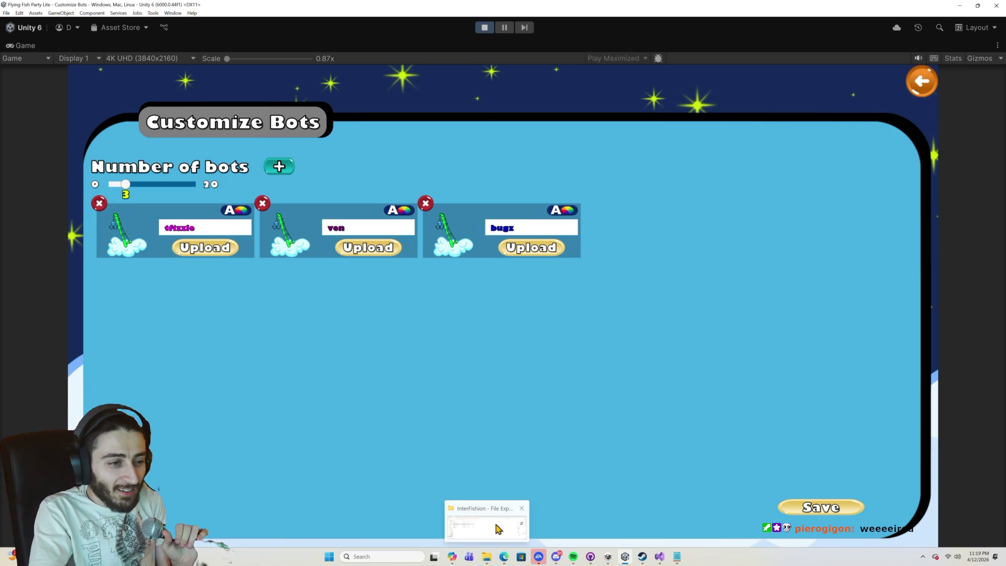
# Check bots.json in Notepad for the saved bots tfizzle, ven and bugz, then set it aside.
pyautogui.click(487, 559)
pyautogui.rightClick(87, 282)
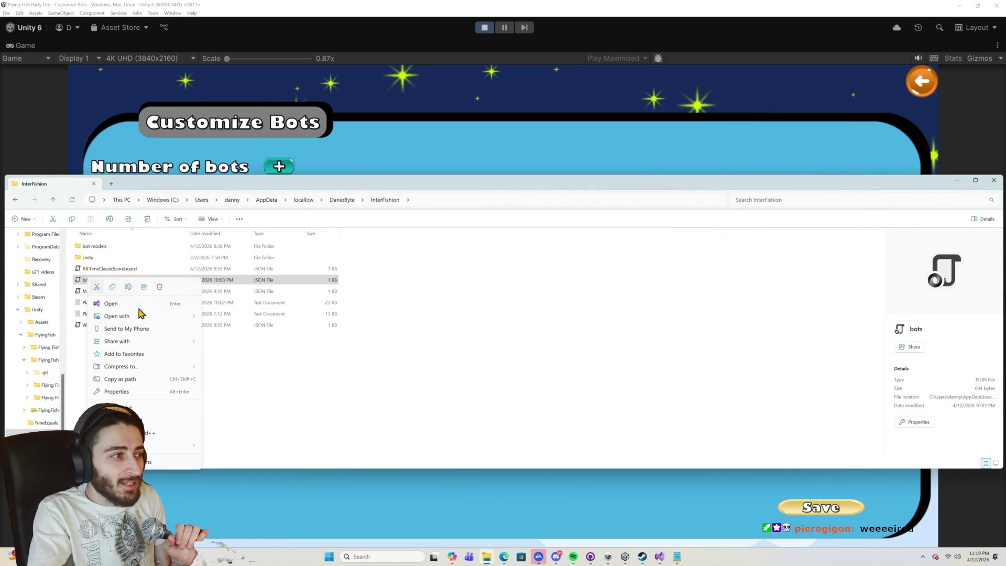
pyautogui.moveTo(141, 315)
pyautogui.click(254, 330)
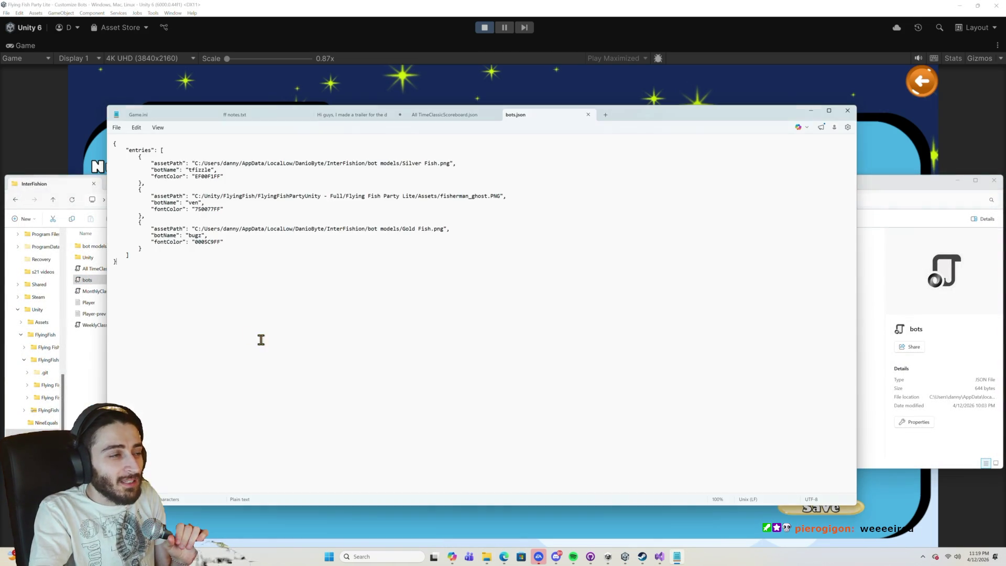
pyautogui.doubleClick(199, 170)
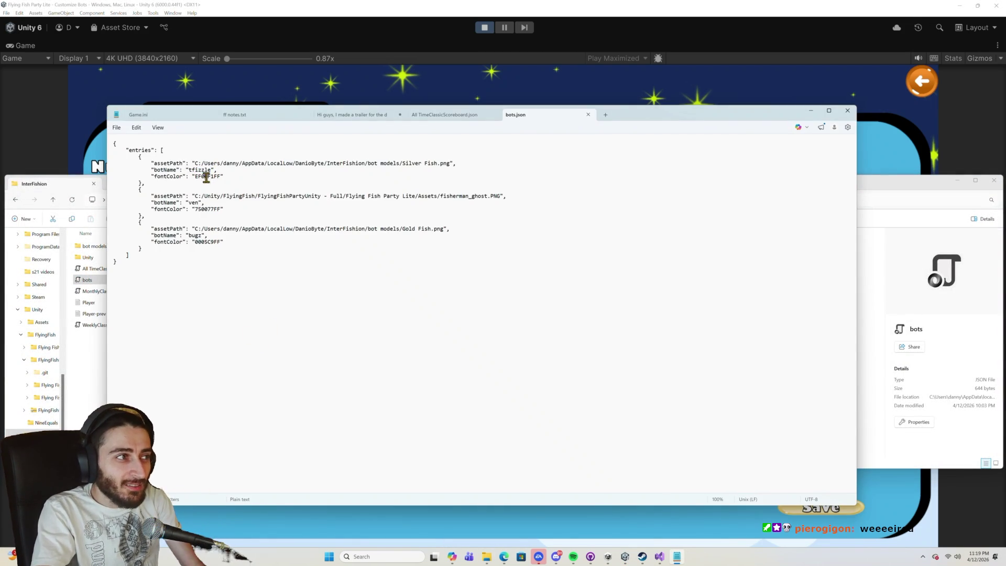
pyautogui.doubleClick(195, 203)
pyautogui.doubleClick(195, 235)
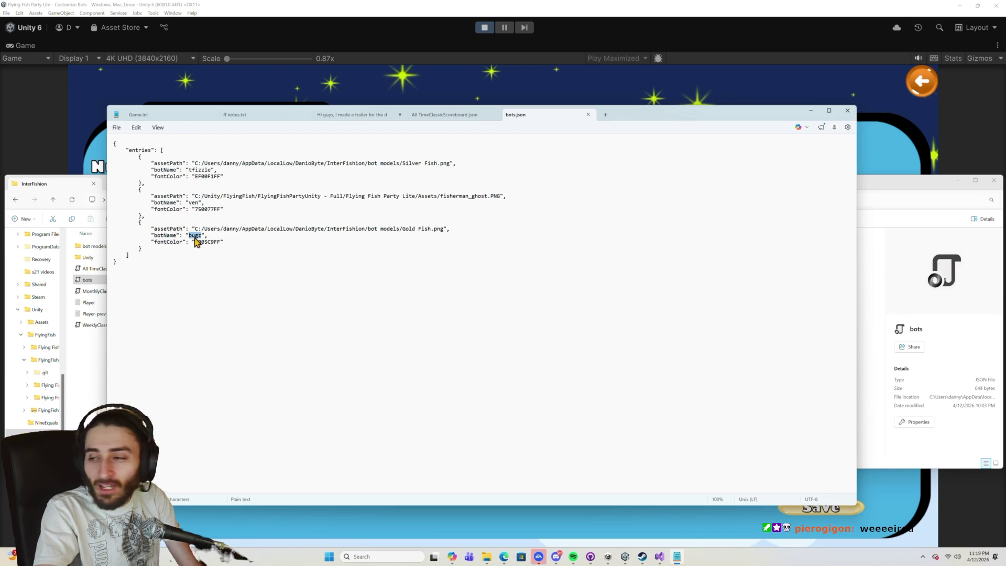
pyautogui.click(810, 111)
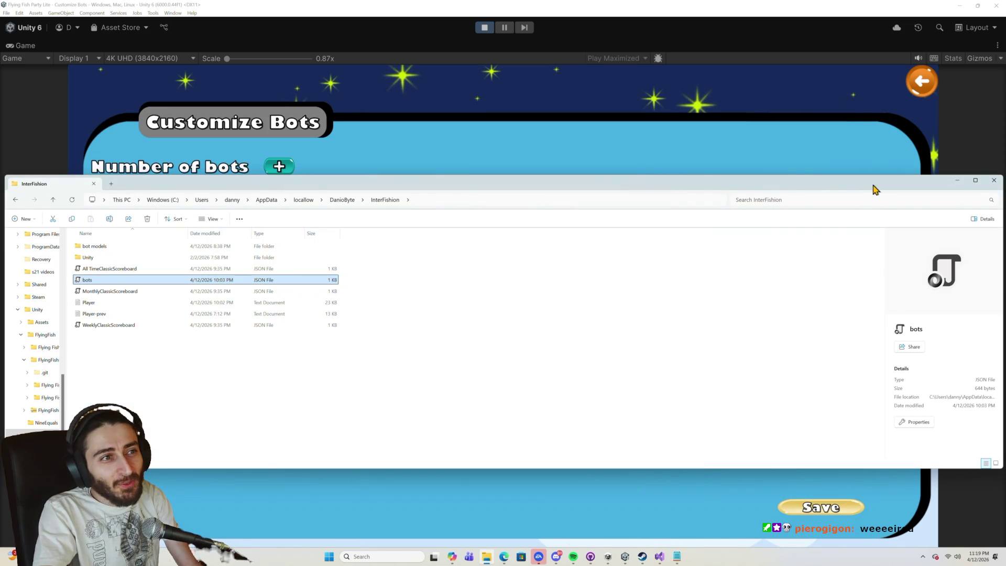
pyautogui.click(965, 182)
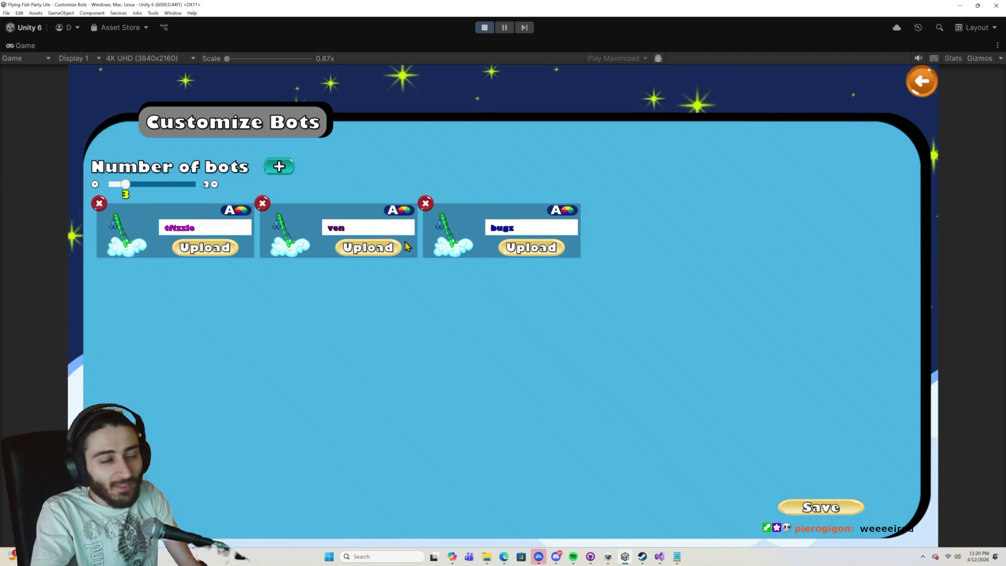
# Add a fourth bot named pierogigon with orange #FF7A00 name text.
pyautogui.click(286, 167)
pyautogui.click(662, 233)
pyautogui.write('pierogigon')
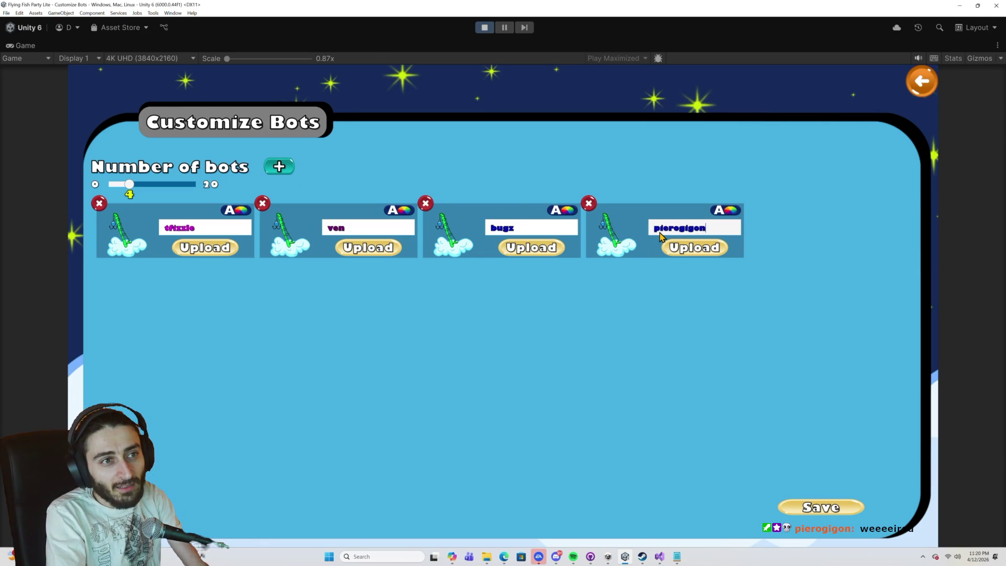
pyautogui.click(726, 210)
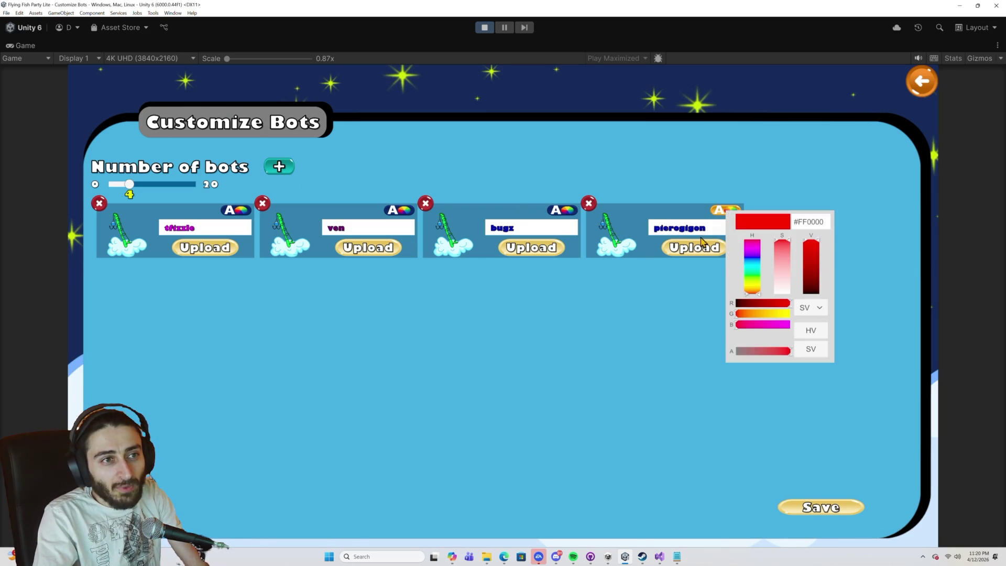
pyautogui.click(753, 289)
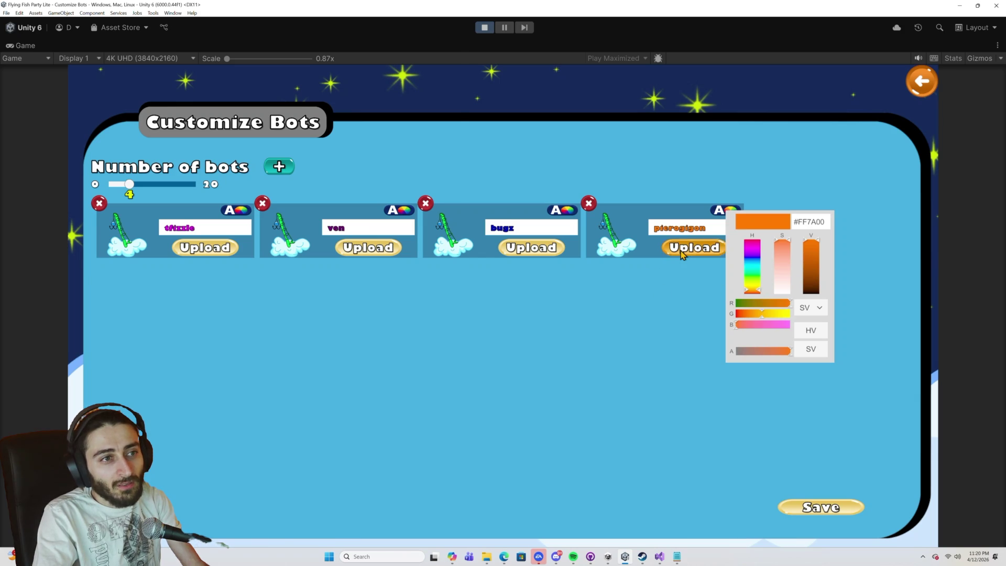
pyautogui.click(687, 249)
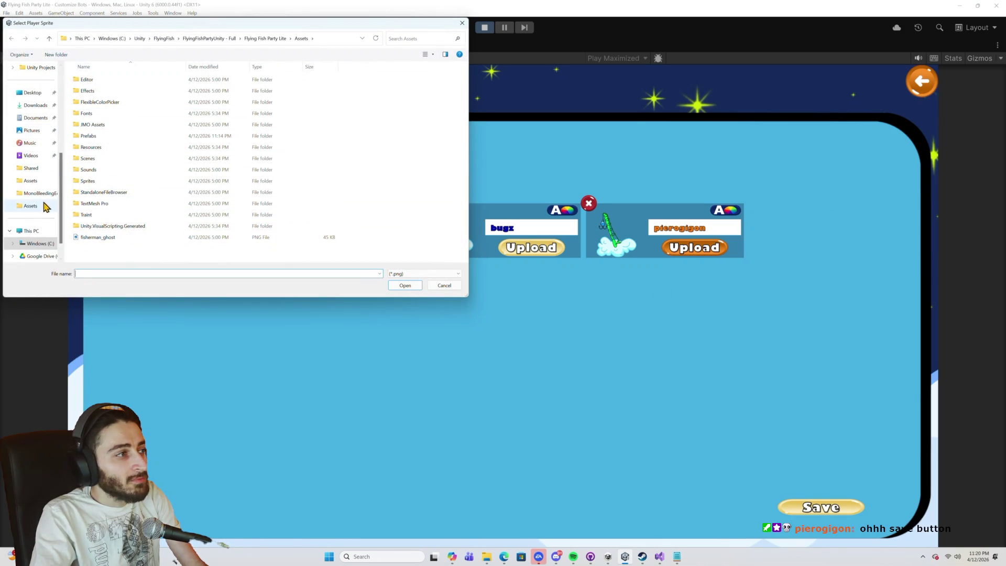
# From Pictures, assign Red Fish to pierogigon and Silver Fish to tfizzle, then save the bots.
pyautogui.scroll(2, 45, 215)
pyautogui.scroll(1, 39, 106)
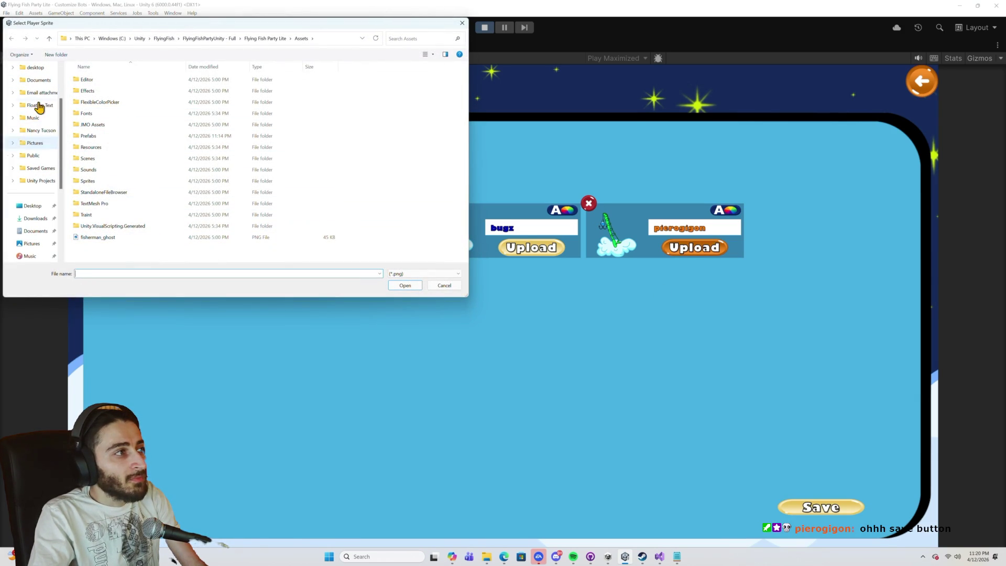
pyautogui.scroll(-2, 44, 159)
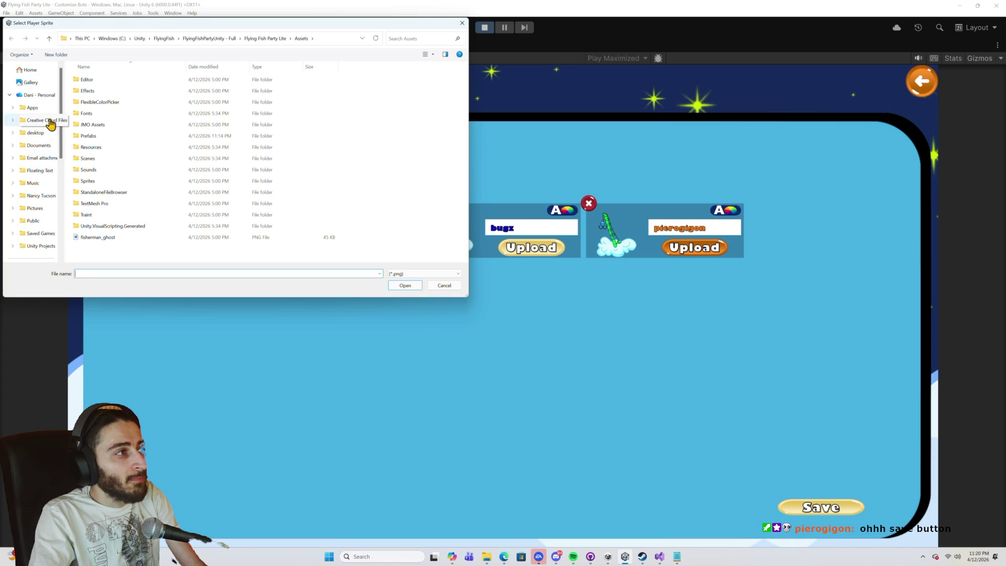
pyautogui.click(32, 193)
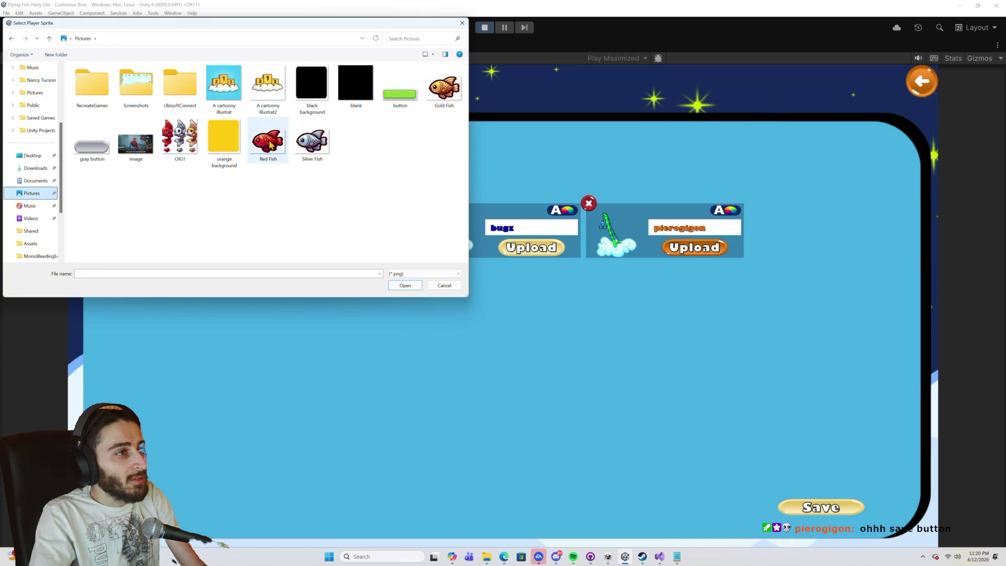
pyautogui.doubleClick(268, 137)
pyautogui.click(193, 233)
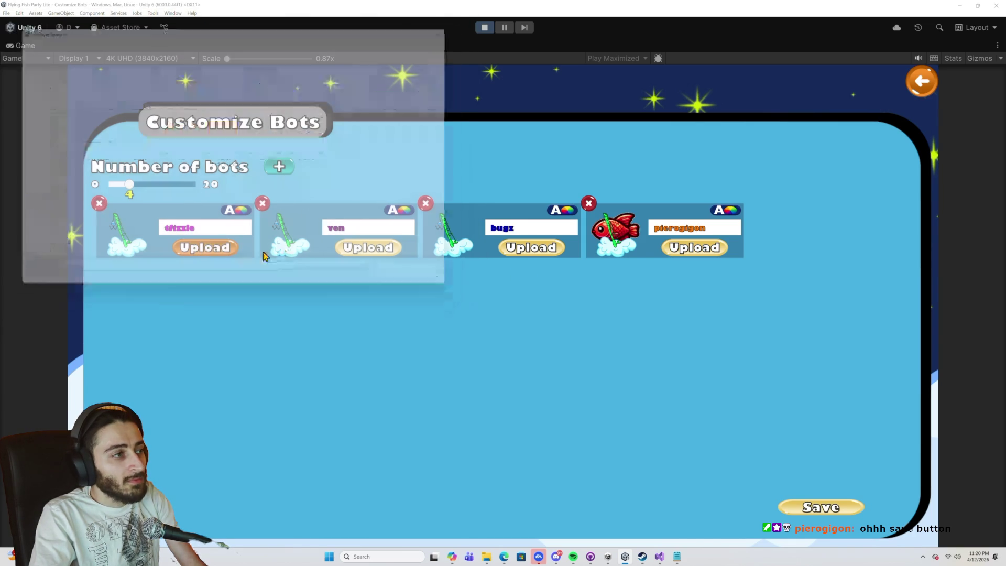
pyautogui.doubleClick(309, 137)
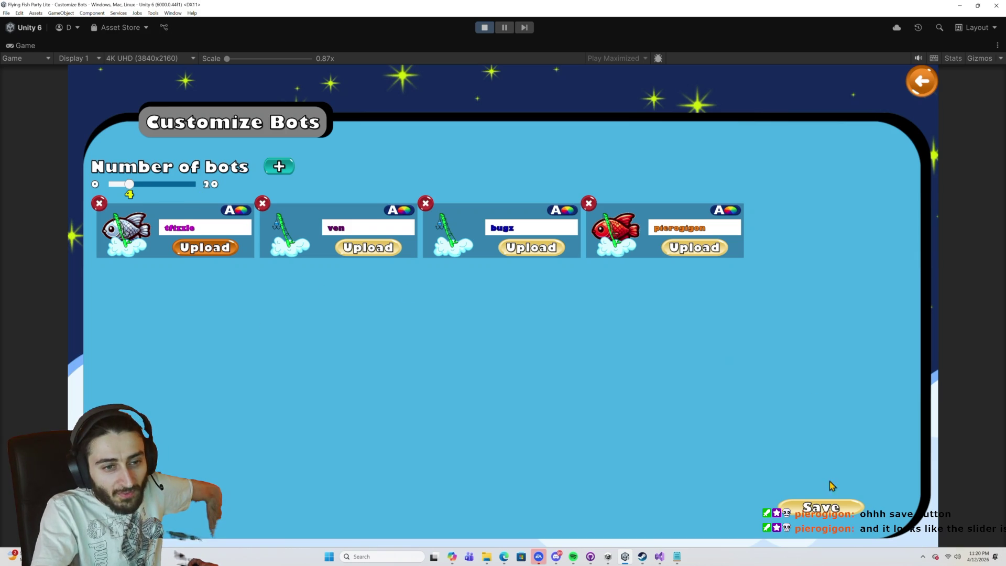
pyautogui.click(827, 512)
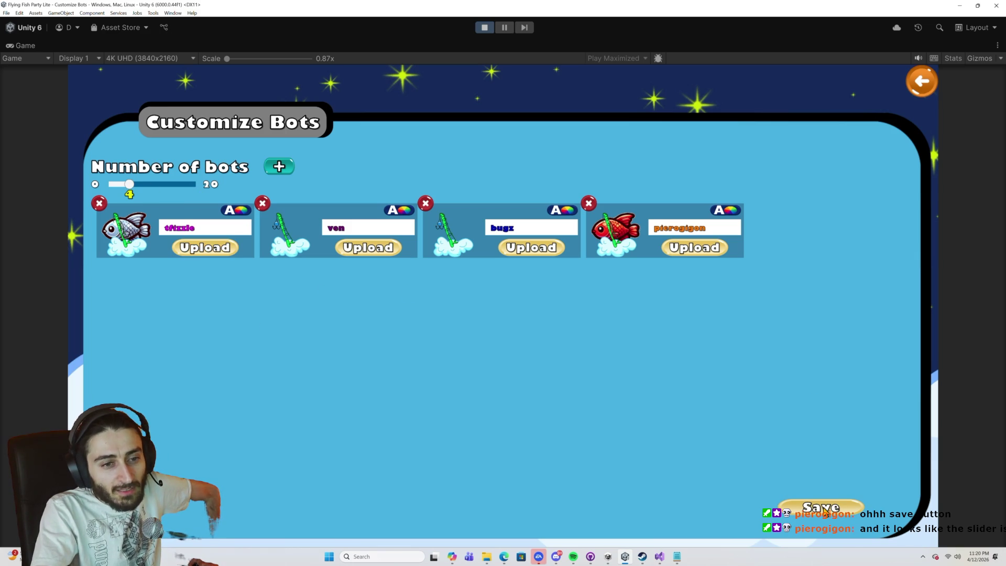
# Stop Play mode and confirm in Notepad that bots.json has pierogigon with Red Fish.png and FF7A00FF.
pyautogui.click(489, 27)
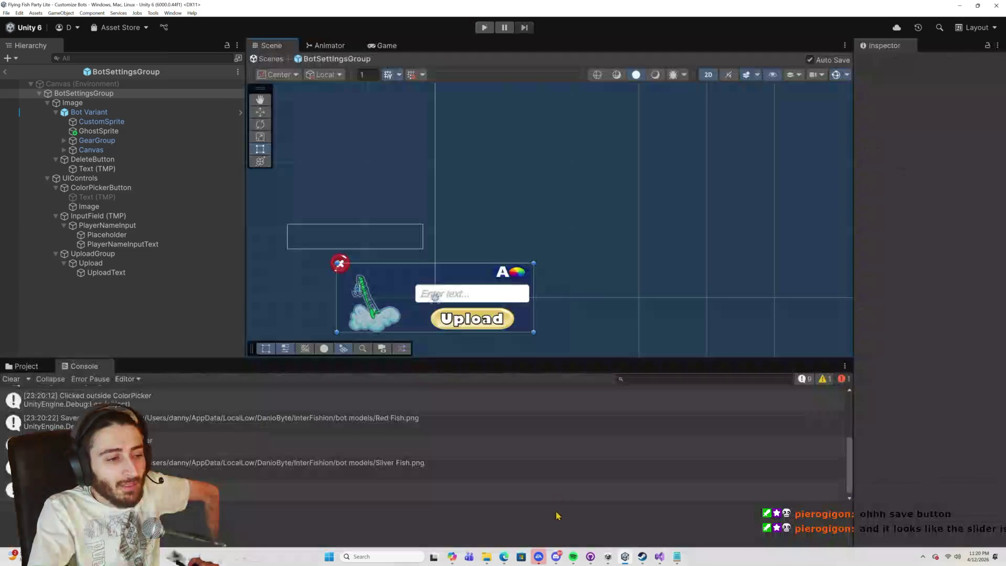
pyautogui.click(490, 557)
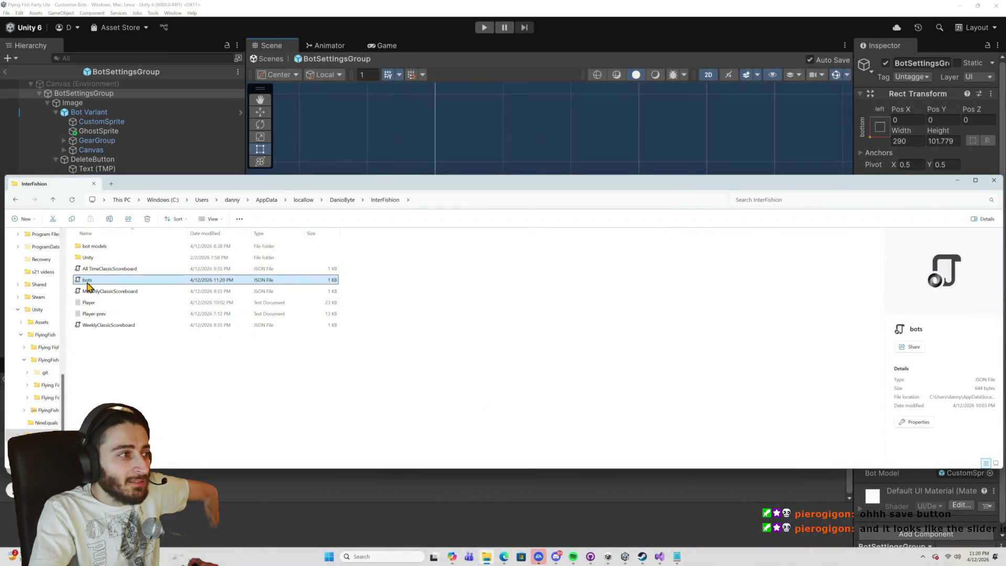
pyautogui.rightClick(87, 282)
pyautogui.moveTo(186, 326)
pyautogui.click(227, 335)
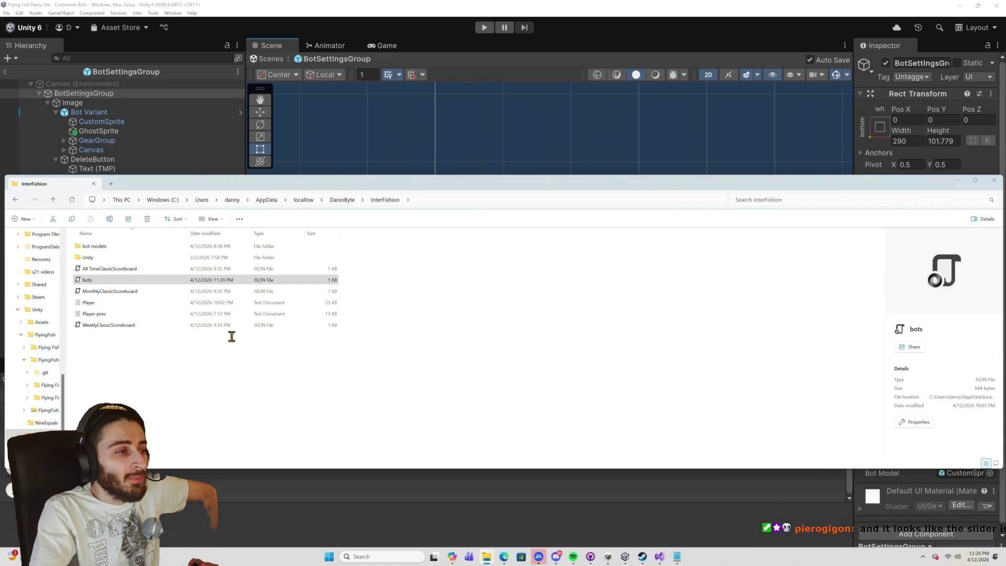
pyautogui.moveTo(186, 290)
pyautogui.mouseDown()
pyautogui.moveTo(144, 269)
pyautogui.moveTo(135, 250)
pyautogui.mouseUp()
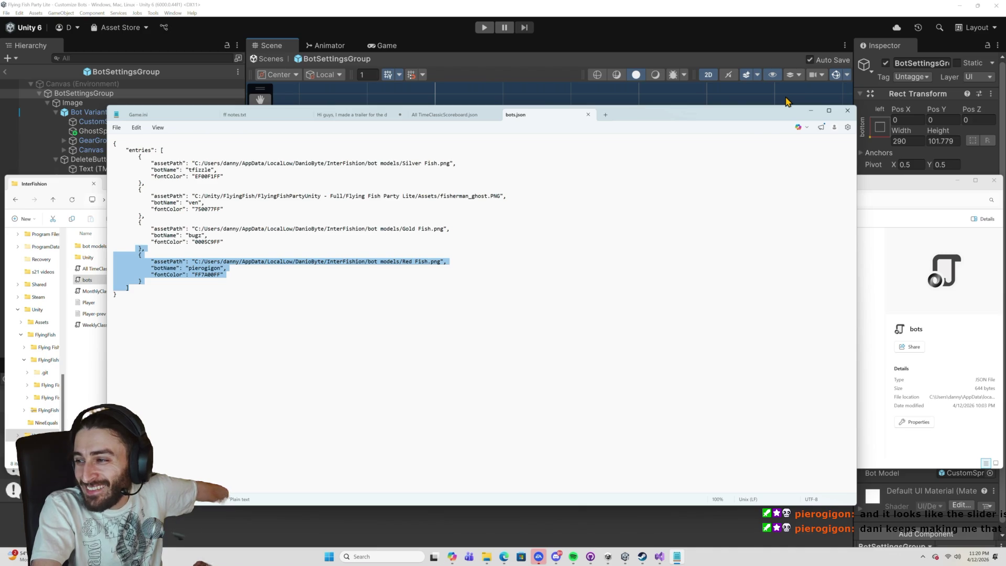
pyautogui.click(811, 111)
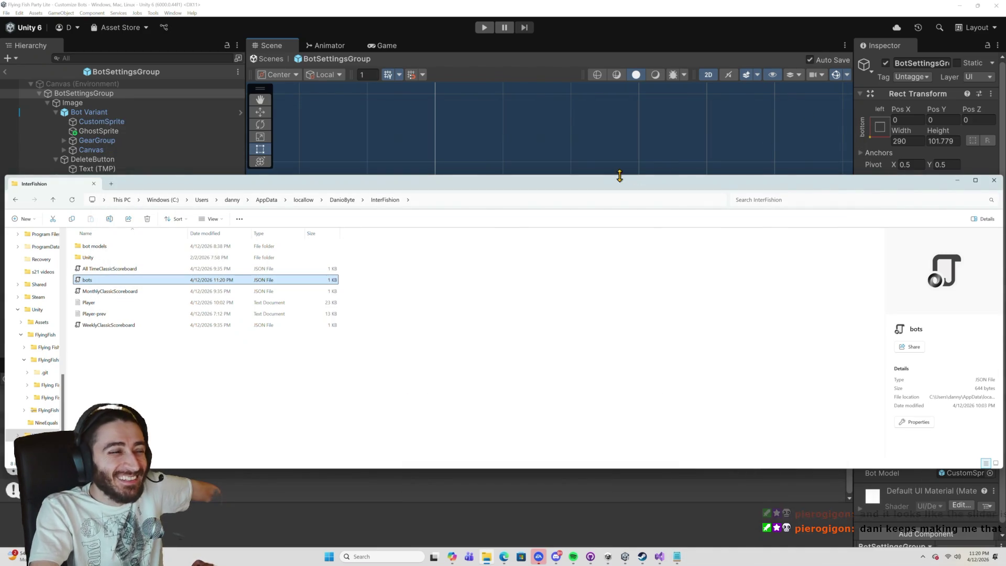
# Rerun the game and confirm all four saved bots, including pierogigon, reload with default fish images.
pyautogui.click(483, 28)
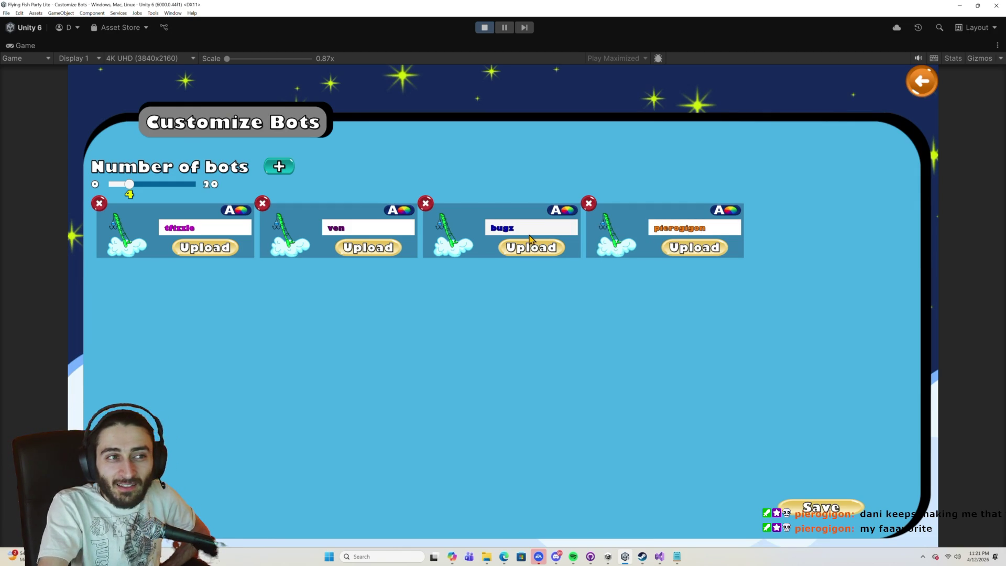
pyautogui.click(483, 27)
# Return to Visual Studio, end the debugging session, and locate LoadBotToScreen in BotCustomization.cs.
pyautogui.click(660, 557)
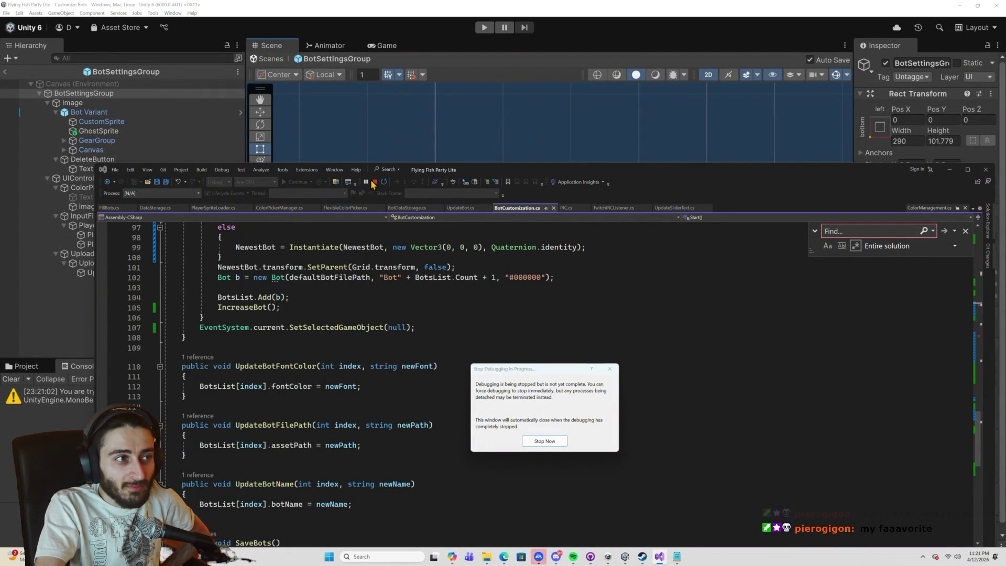
pyautogui.click(543, 440)
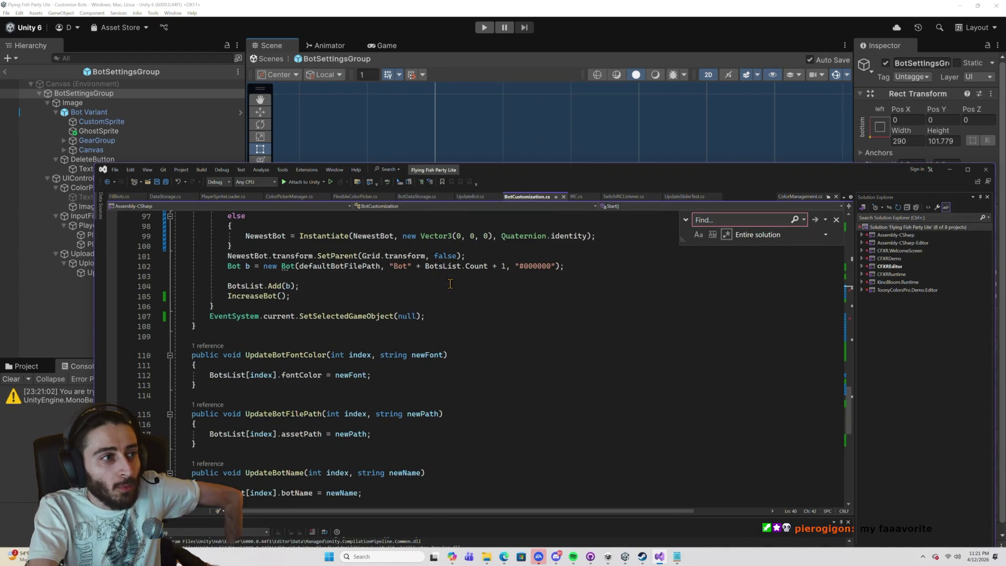
pyautogui.scroll(-3, 455, 297)
pyautogui.scroll(8, 455, 297)
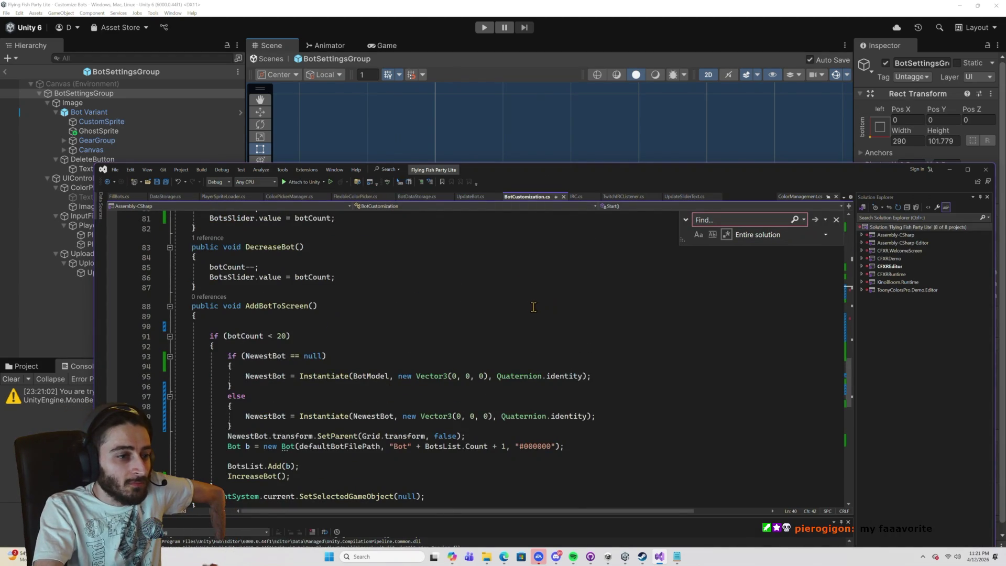
pyautogui.scroll(8, 534, 306)
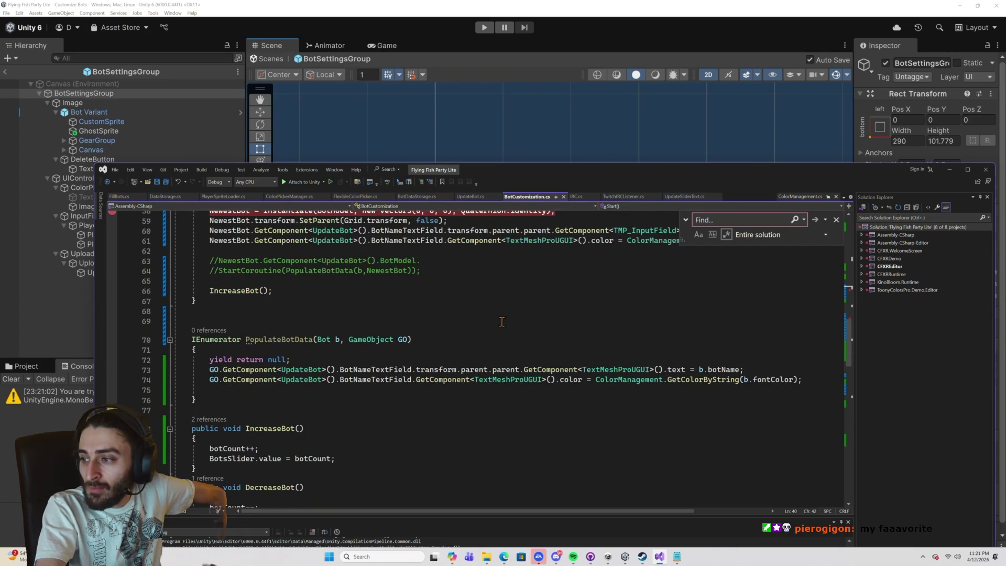
pyautogui.scroll(3, 502, 322)
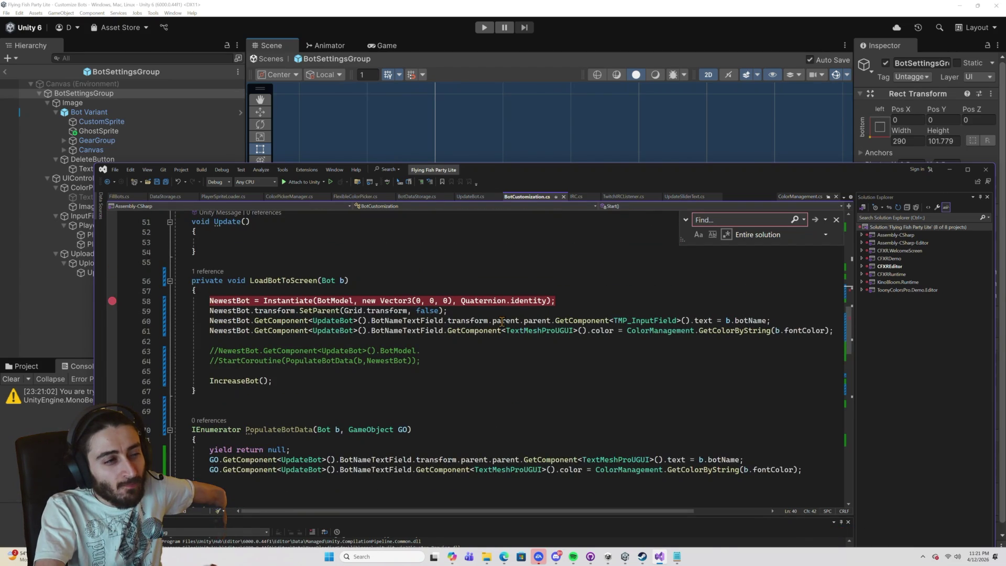
pyautogui.scroll(-3, 335, 304)
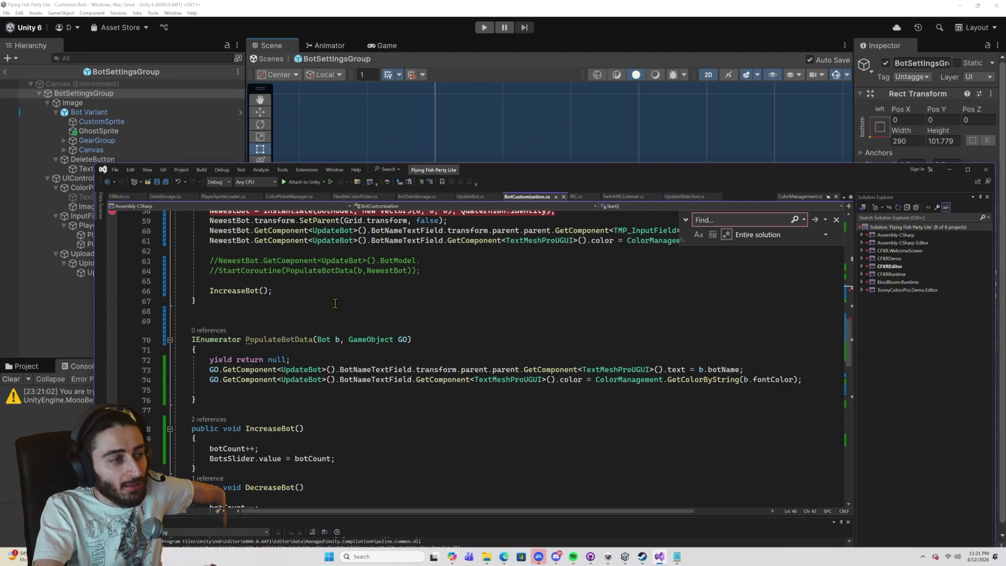
pyautogui.scroll(1, 337, 304)
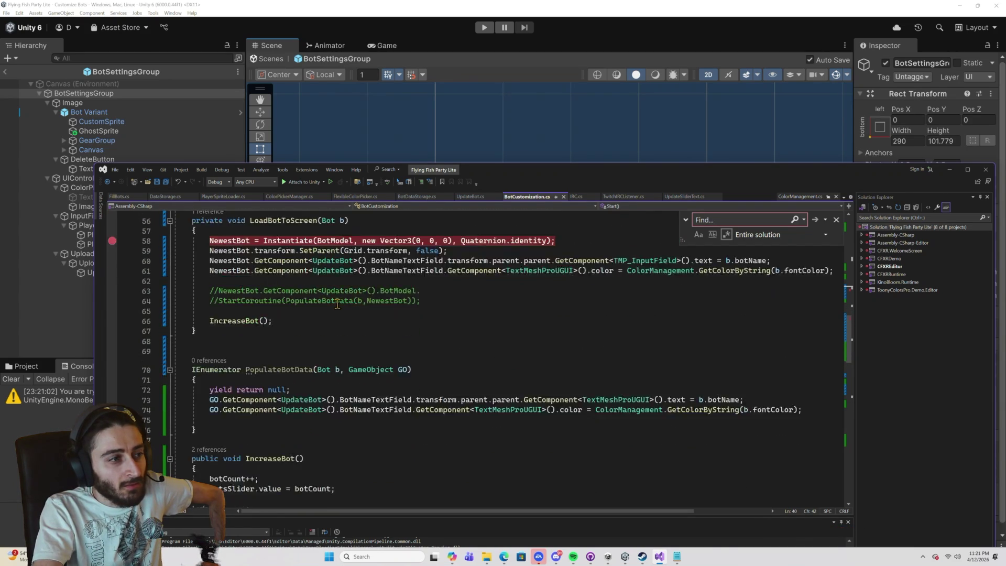
pyautogui.scroll(-2, 337, 304)
pyautogui.scroll(3, 337, 304)
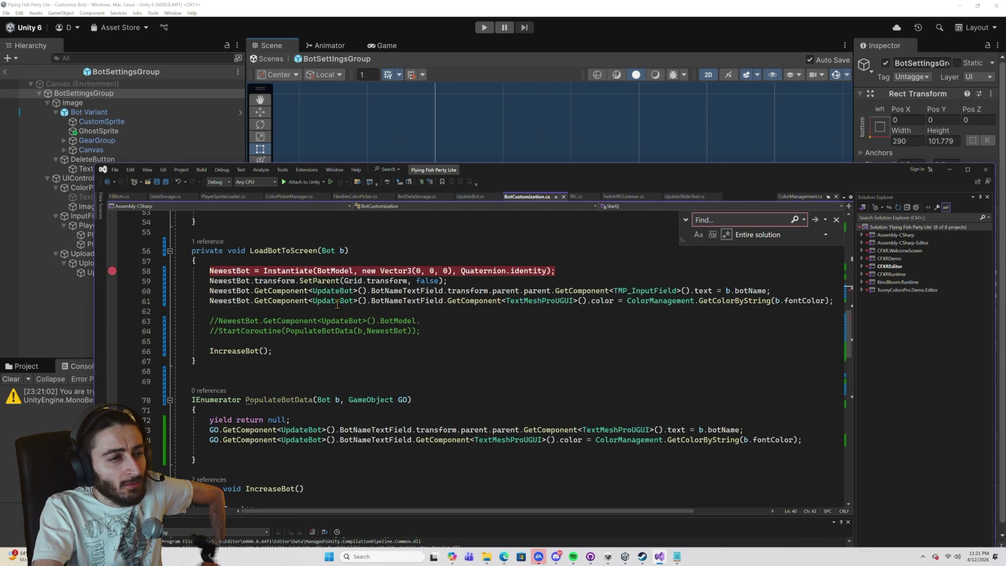
# Uncomment the NewestBot BotModel line 63, check its code completions, then view PlayerSpriteLoader.cs.
pyautogui.click(292, 313)
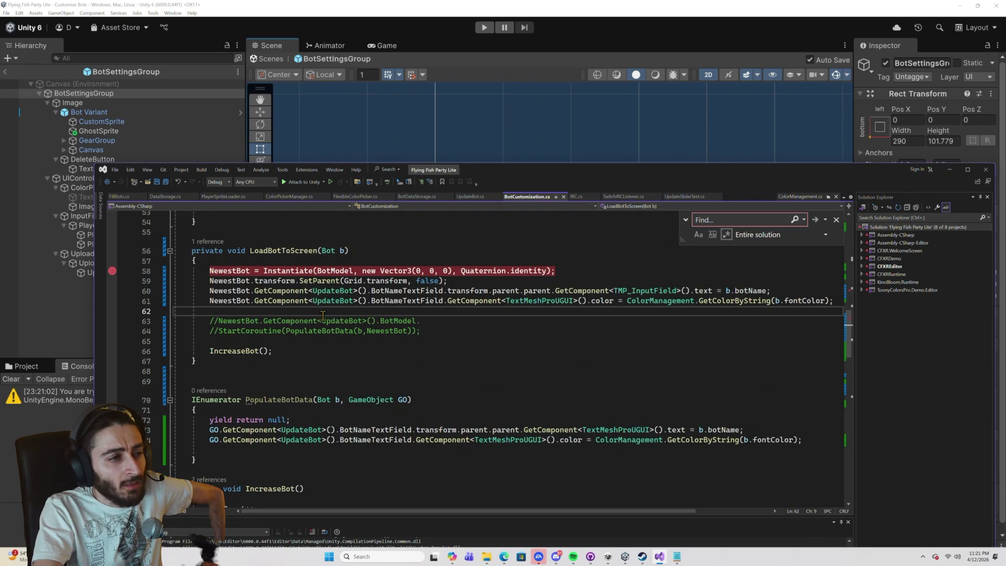
pyautogui.doubleClick(236, 320)
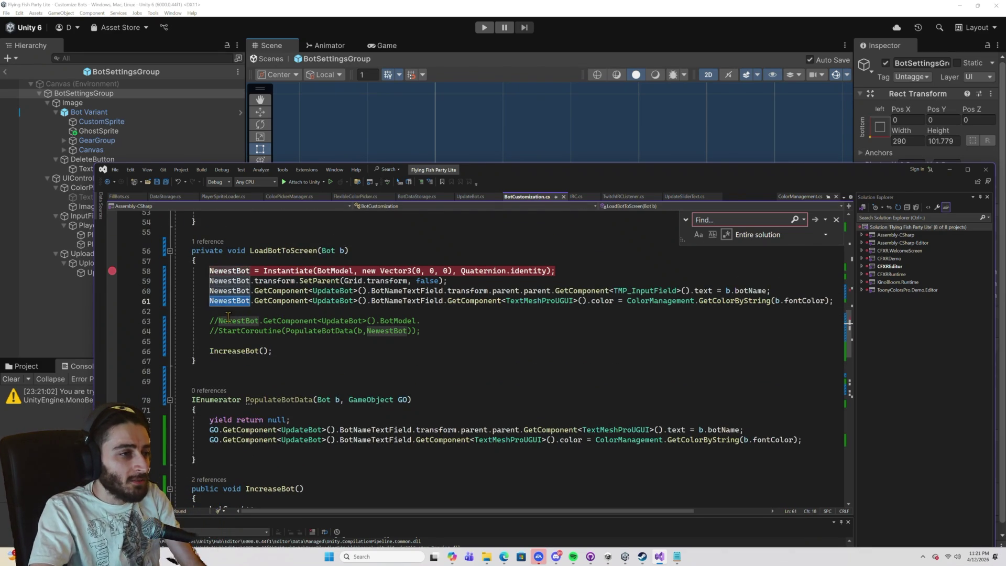
pyautogui.click(219, 321)
pyautogui.press('BackSpace')
pyautogui.press('BackSpace')
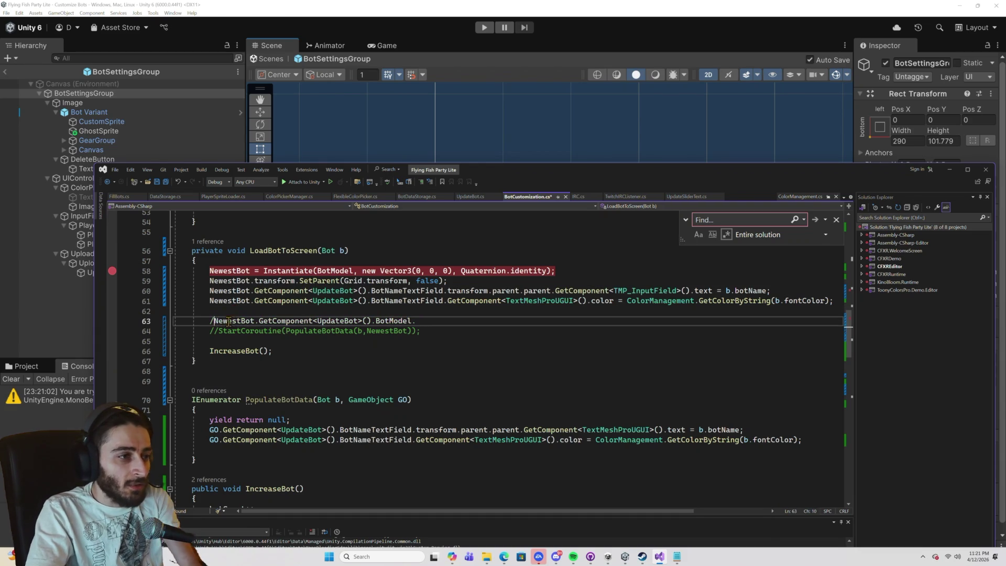
pyautogui.click(413, 322)
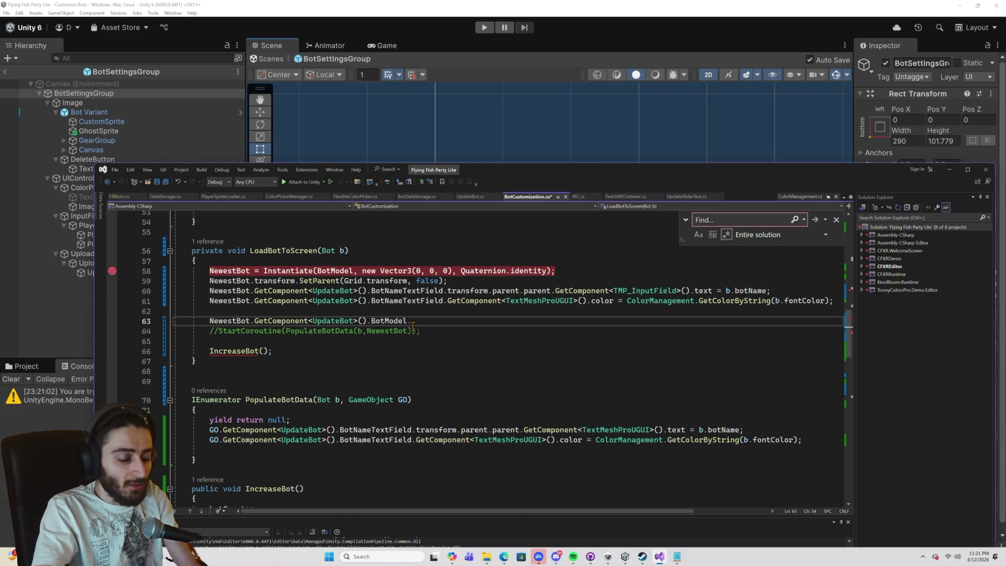
pyautogui.hotkey('ctrl', 'space')
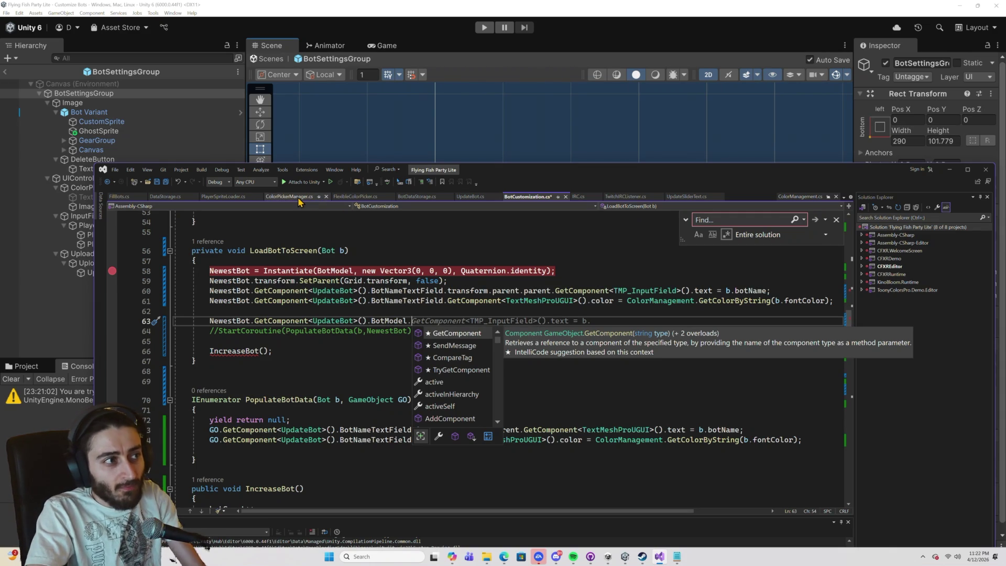
pyautogui.click(217, 197)
pyautogui.scroll(-1, 359, 332)
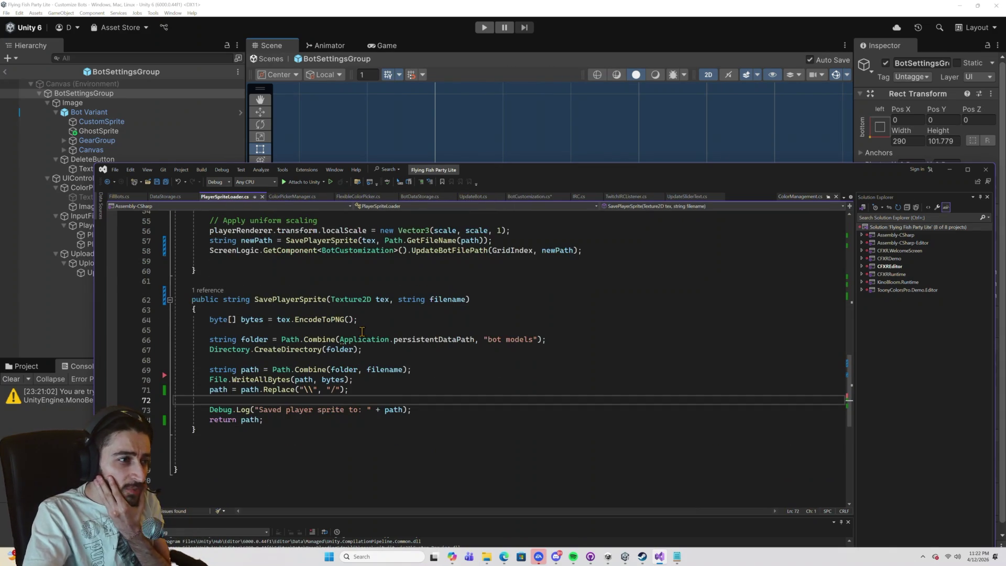
# Review PlayerSpriteLoader.cs, inspecting the LoadSprite method declaration and the class name.
pyautogui.scroll(8, 359, 331)
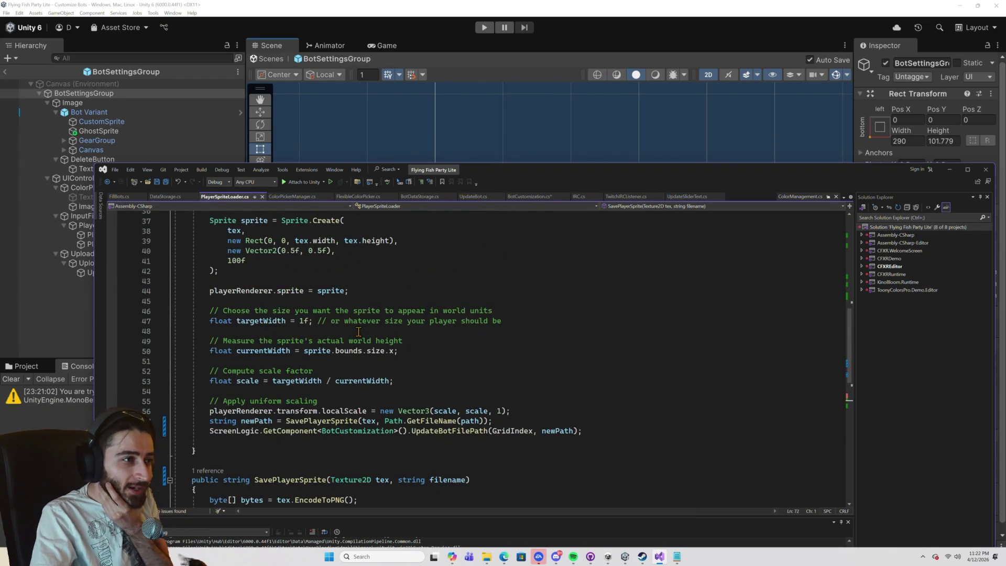
pyautogui.scroll(2, 359, 332)
pyautogui.click(250, 262)
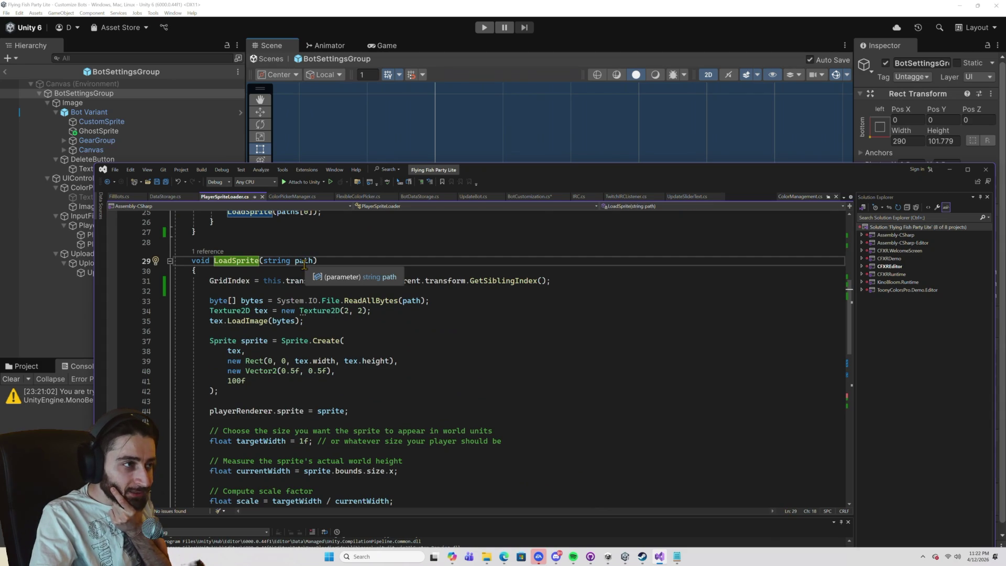
pyautogui.scroll(1, 303, 265)
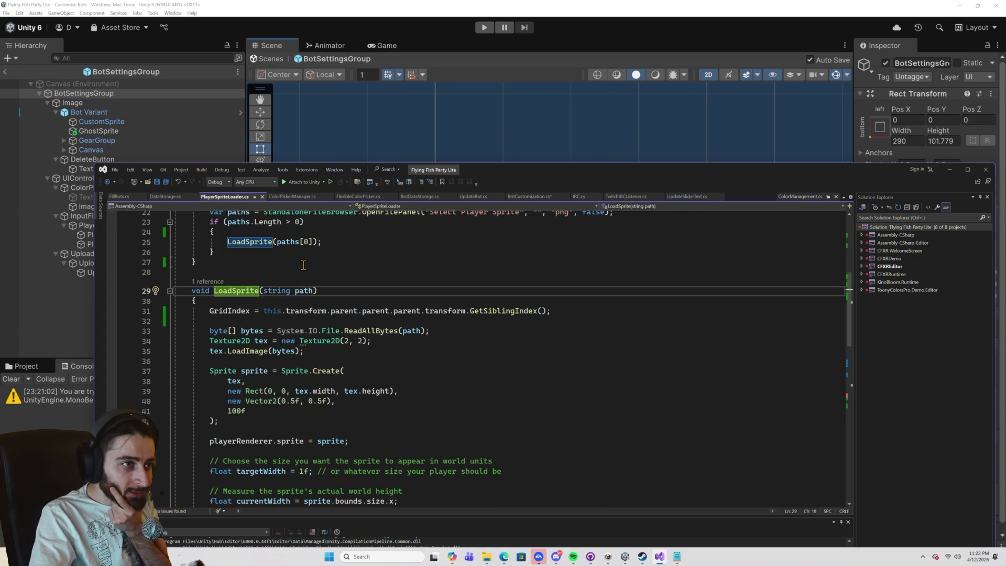
pyautogui.scroll(7, 303, 265)
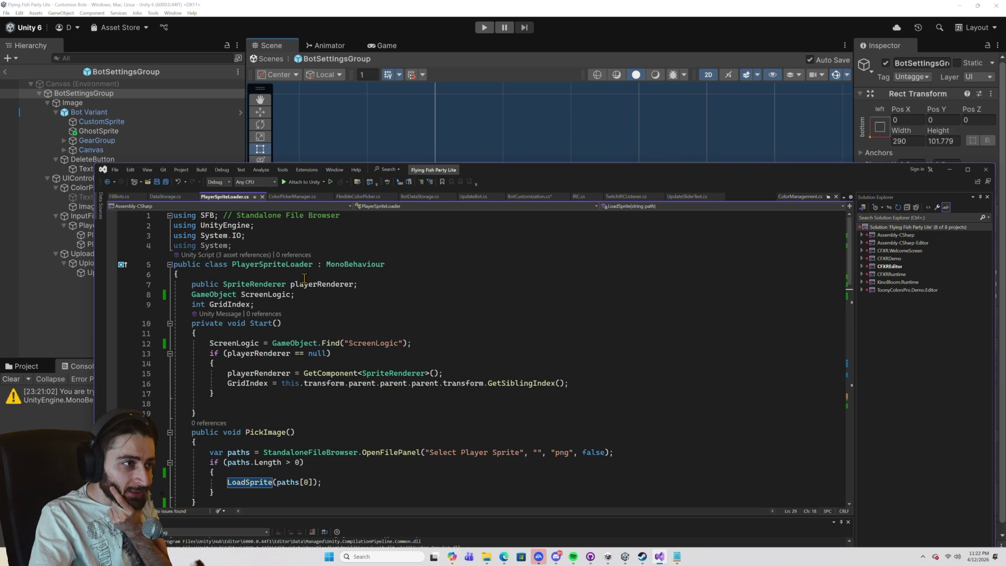
pyautogui.scroll(-12, 304, 279)
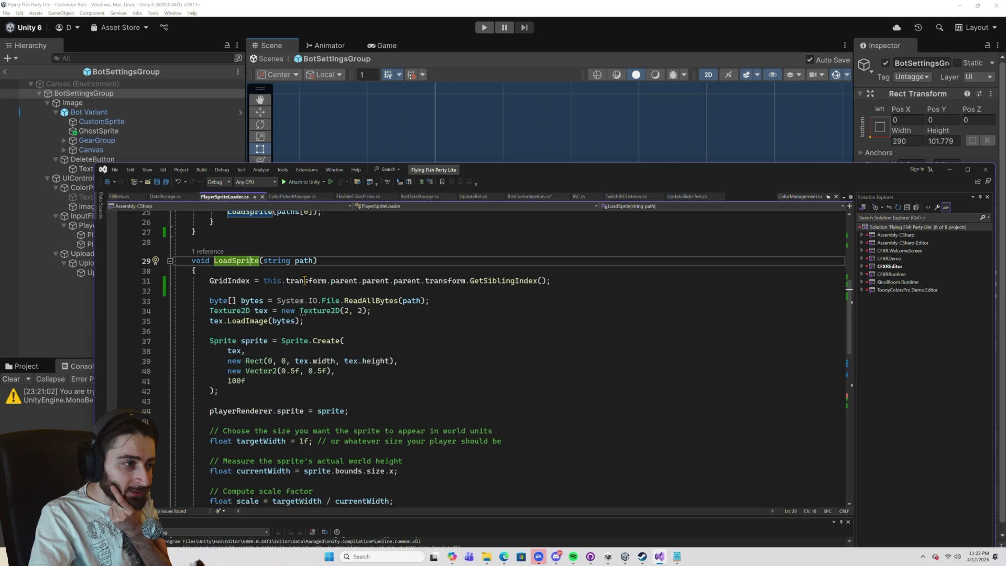
pyautogui.scroll(12, 304, 281)
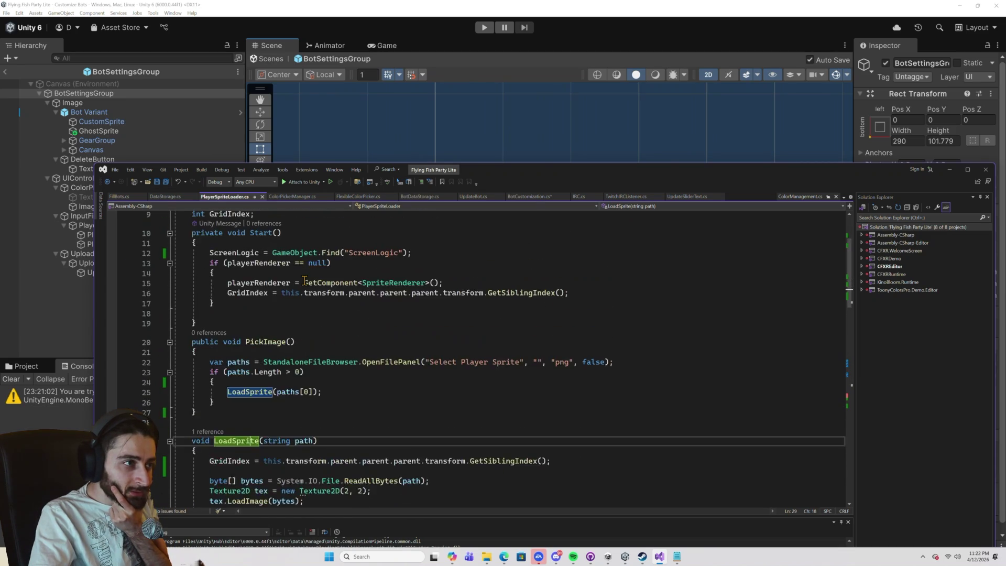
pyautogui.doubleClick(273, 264)
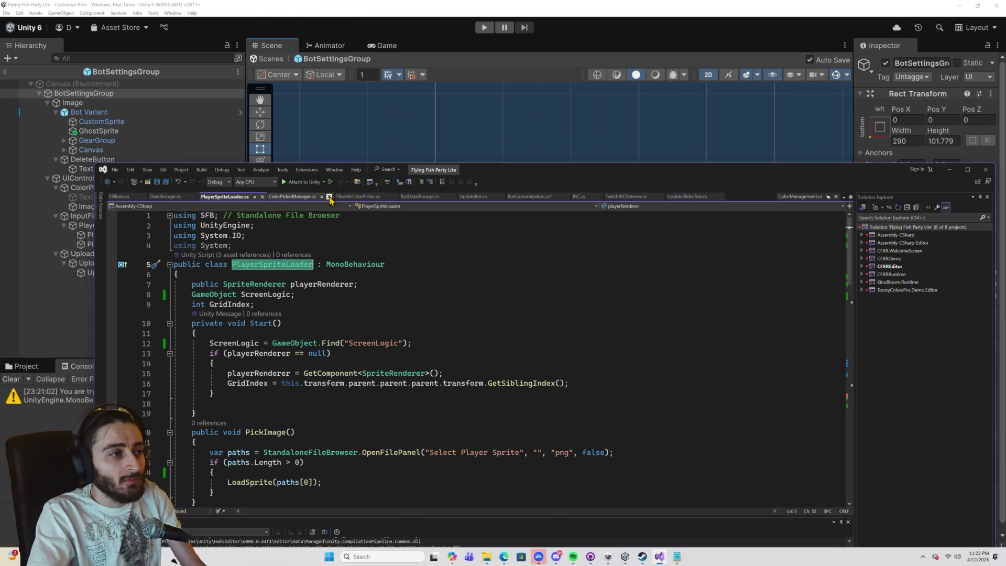
# Select the whole LoadSprite method from line 29 to its closing brace, then go to UpdateBot.cs.
pyautogui.scroll(-7, 324, 230)
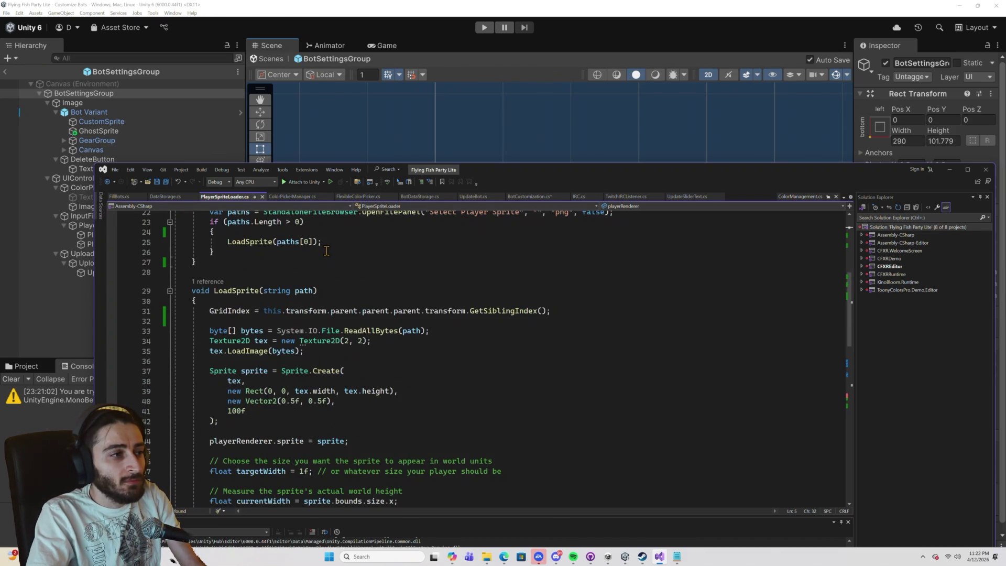
pyautogui.scroll(-1, 327, 251)
pyautogui.scroll(-2, 327, 251)
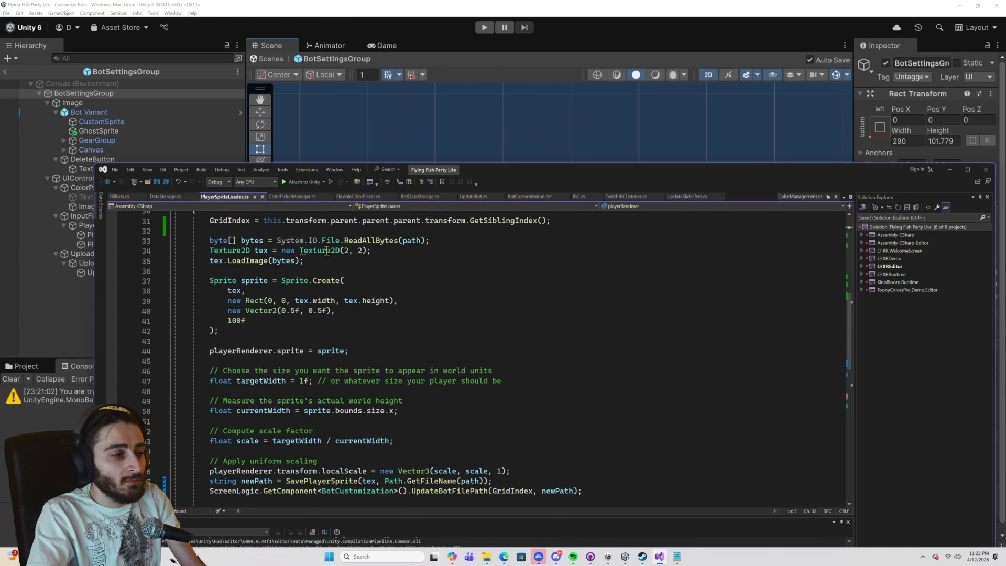
pyautogui.scroll(3, 327, 251)
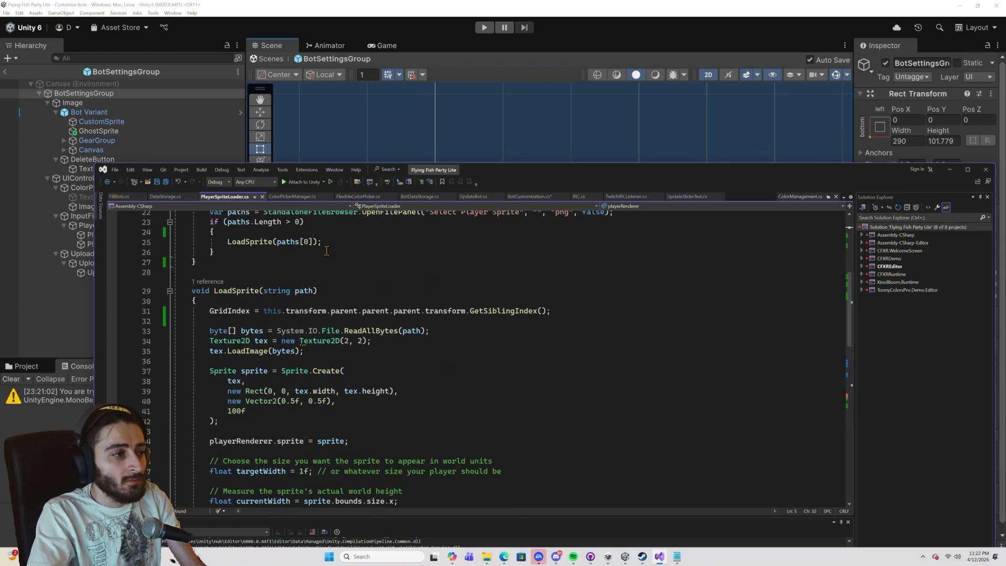
pyautogui.scroll(-3, 328, 249)
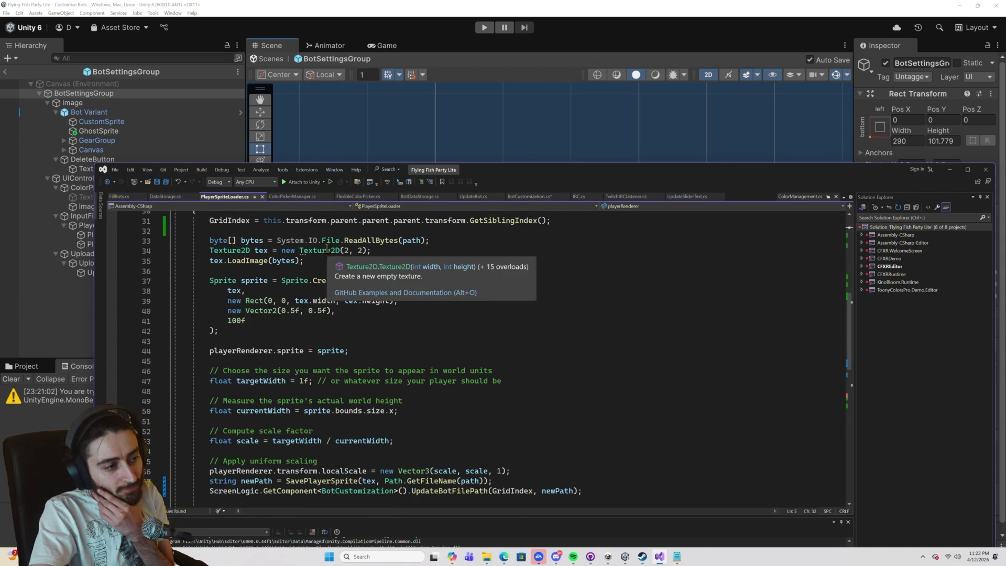
pyautogui.scroll(-3, 338, 275)
pyautogui.scroll(6, 262, 399)
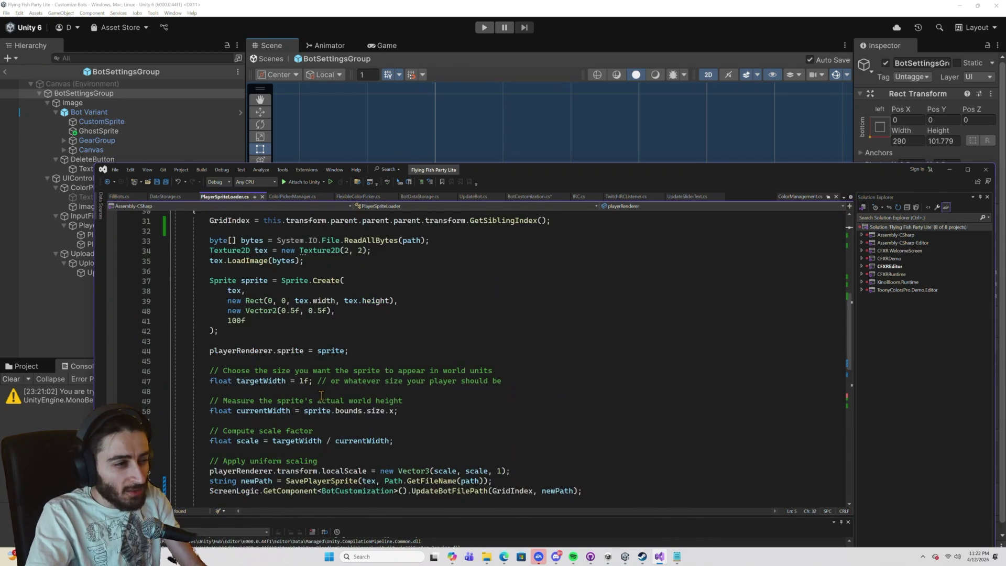
pyautogui.moveTo(192, 291)
pyautogui.mouseDown()
pyautogui.moveTo(239, 338)
pyautogui.moveTo(226, 333)
pyautogui.mouseUp()
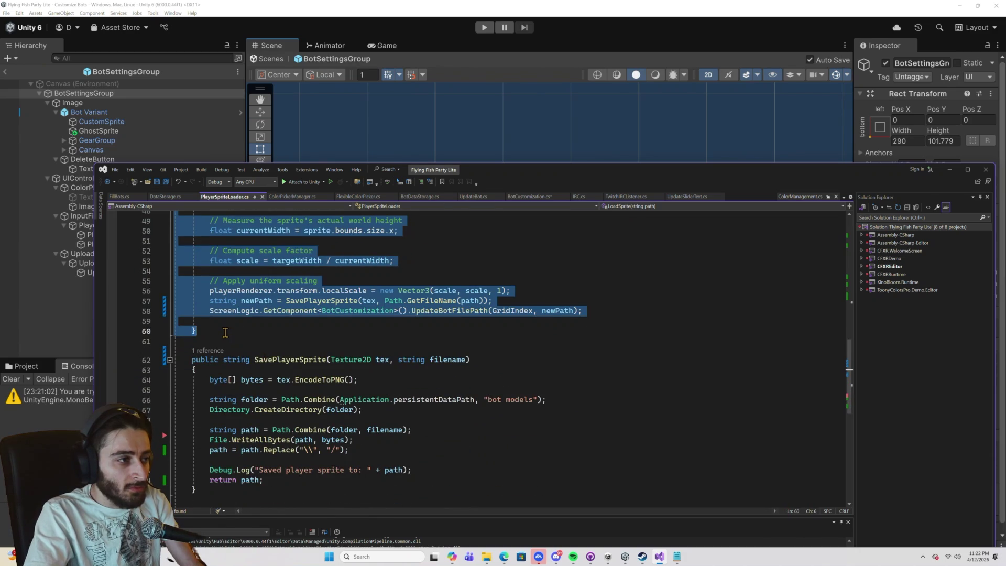
pyautogui.click(473, 197)
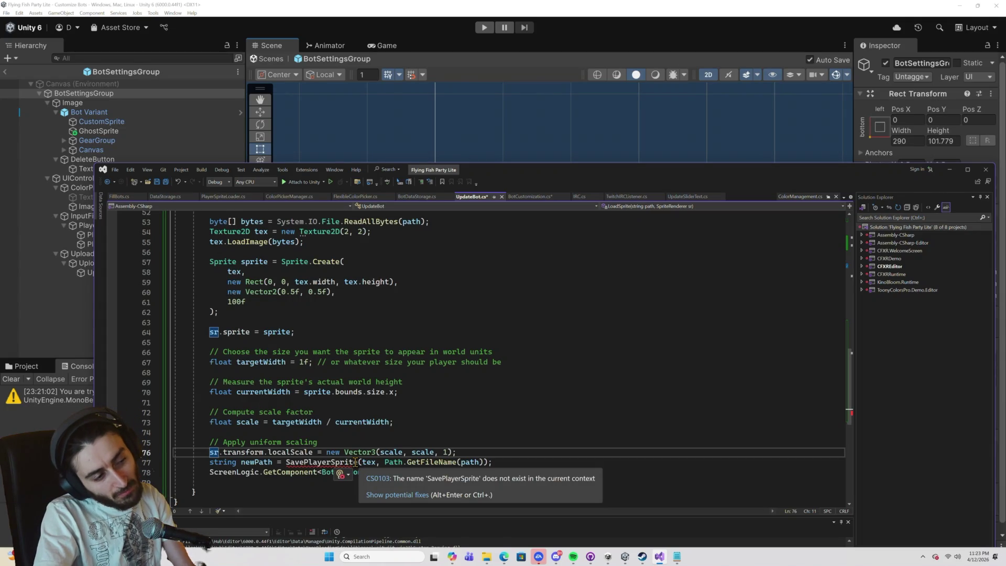
# Delete the SavePlayerSprite call line in UpdateBot.cs and save the script.
pyautogui.tripleClick(356, 463)
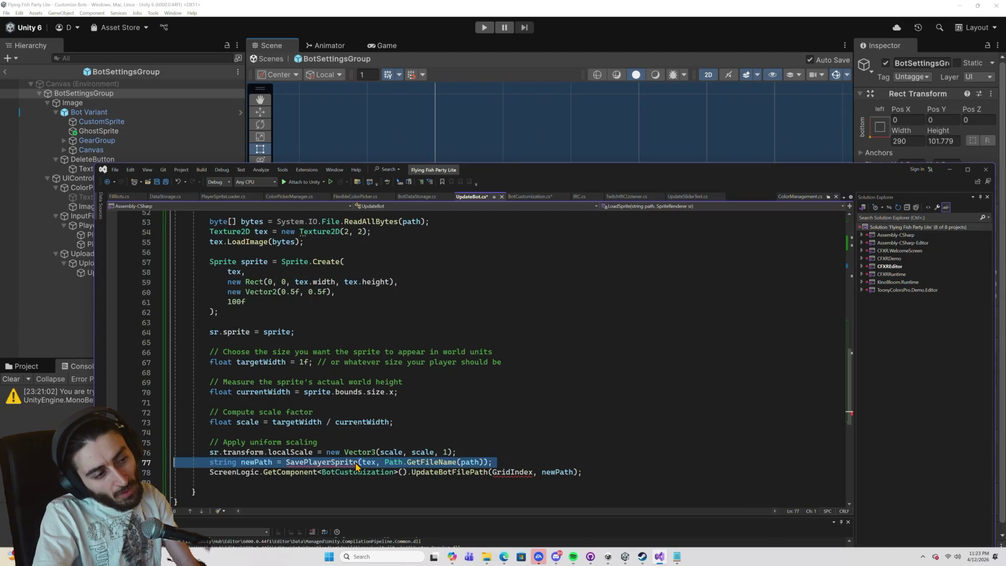
pyautogui.press('Delete')
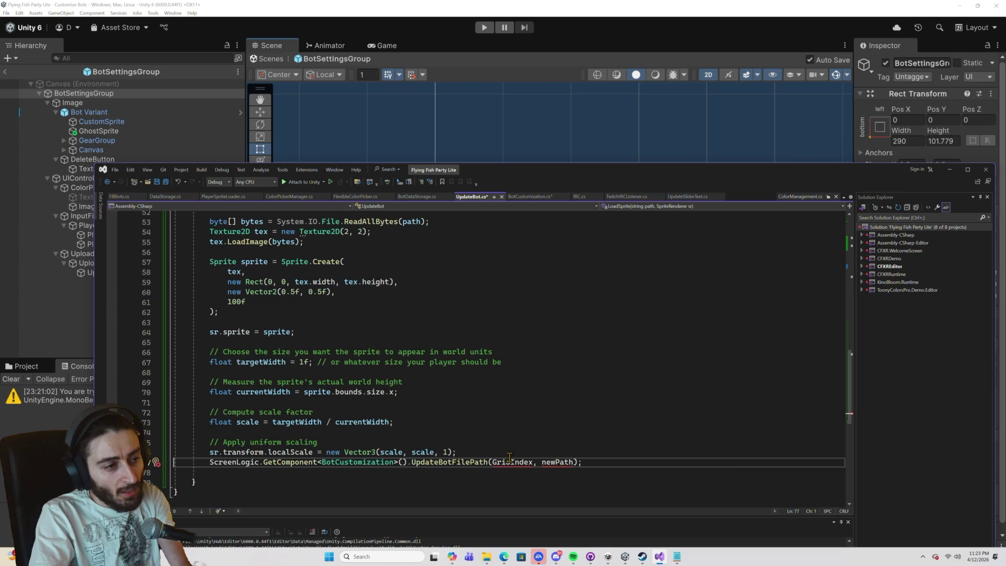
pyautogui.tripleClick(453, 461)
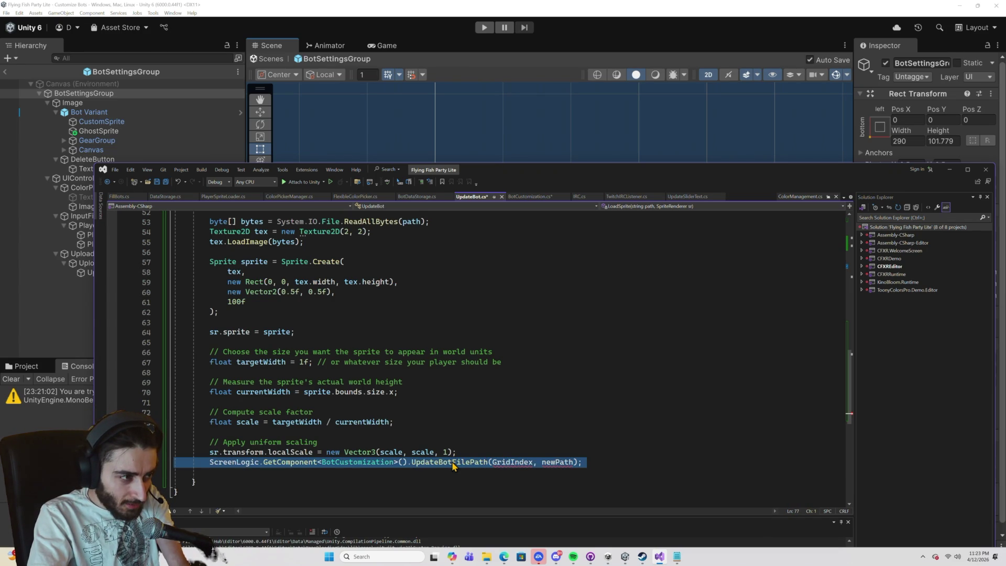
pyautogui.click(453, 466)
pyautogui.scroll(6, 409, 456)
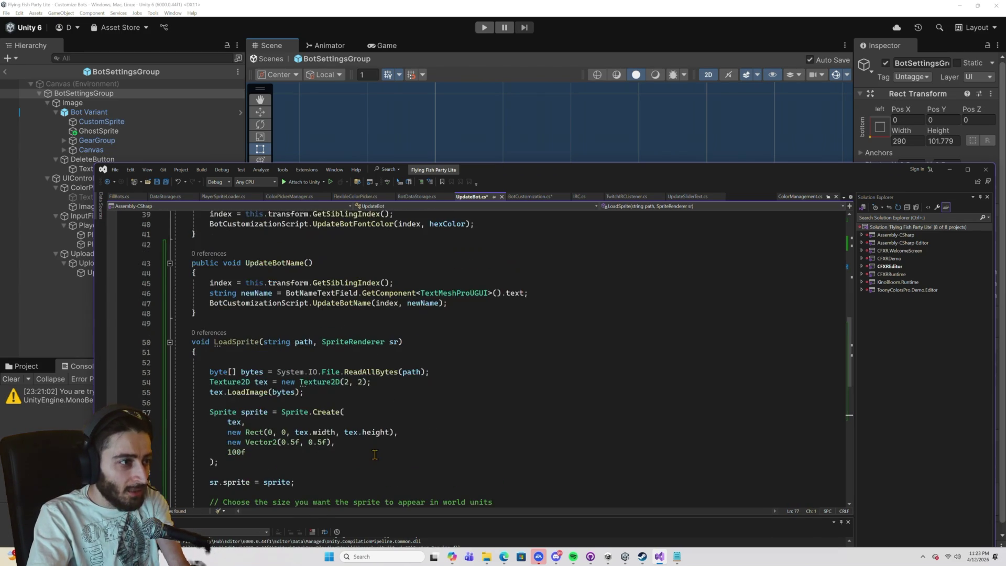
pyautogui.hotkey('ctrl', 's')
# Select and delete the entire LoadSprite method (lines 50–78), then switch to BotCustomization.cs.
pyautogui.doubleClick(236, 372)
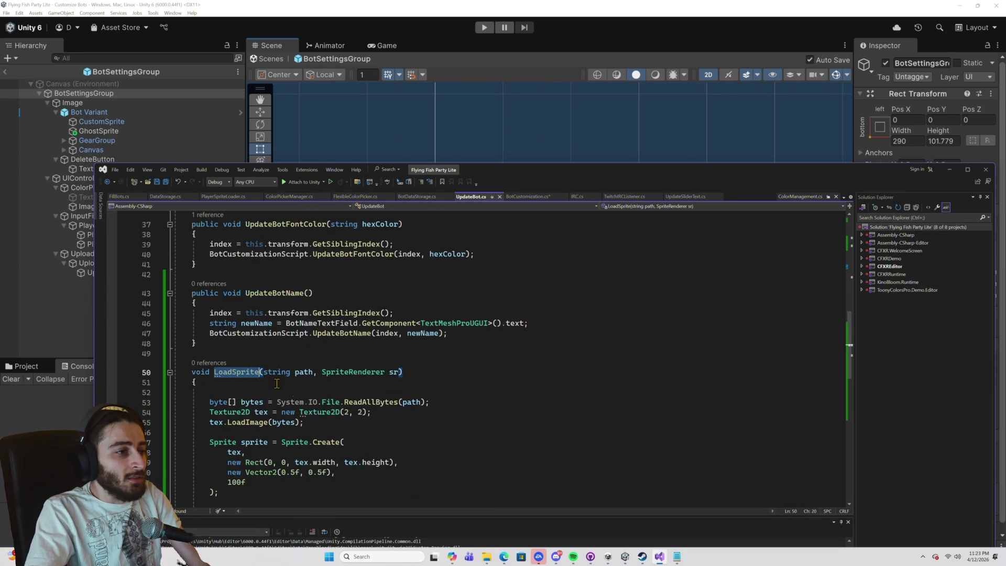
pyautogui.scroll(9, 262, 383)
pyautogui.scroll(3, 298, 397)
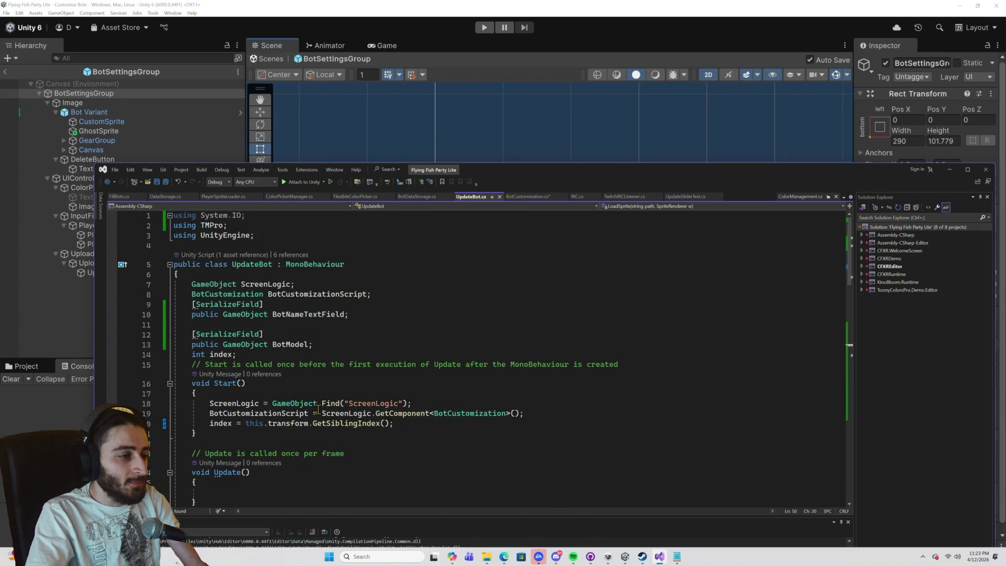
pyautogui.scroll(-5, 318, 409)
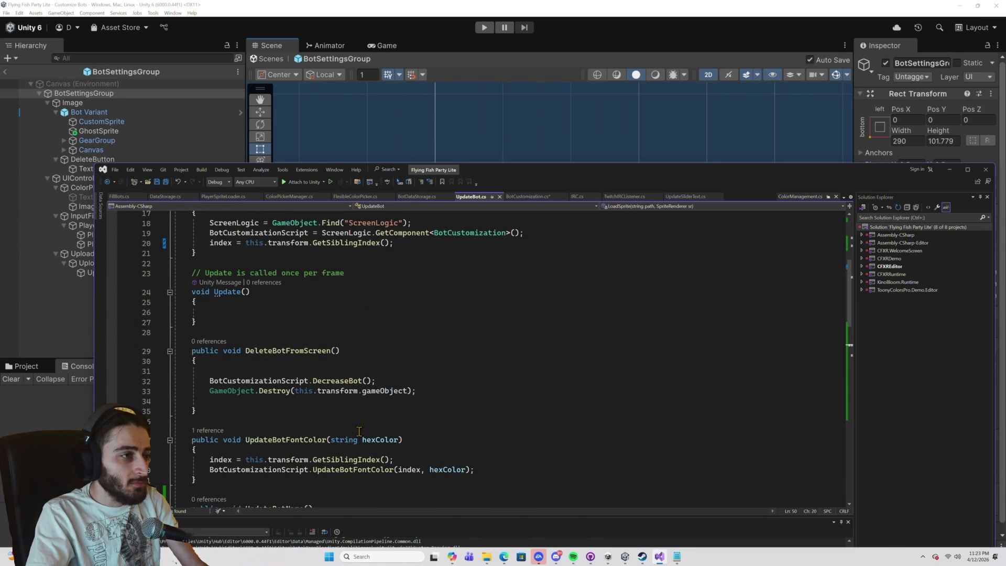
pyautogui.scroll(5, 359, 431)
pyautogui.scroll(-8, 359, 431)
pyautogui.scroll(-6, 359, 432)
pyautogui.scroll(5, 360, 432)
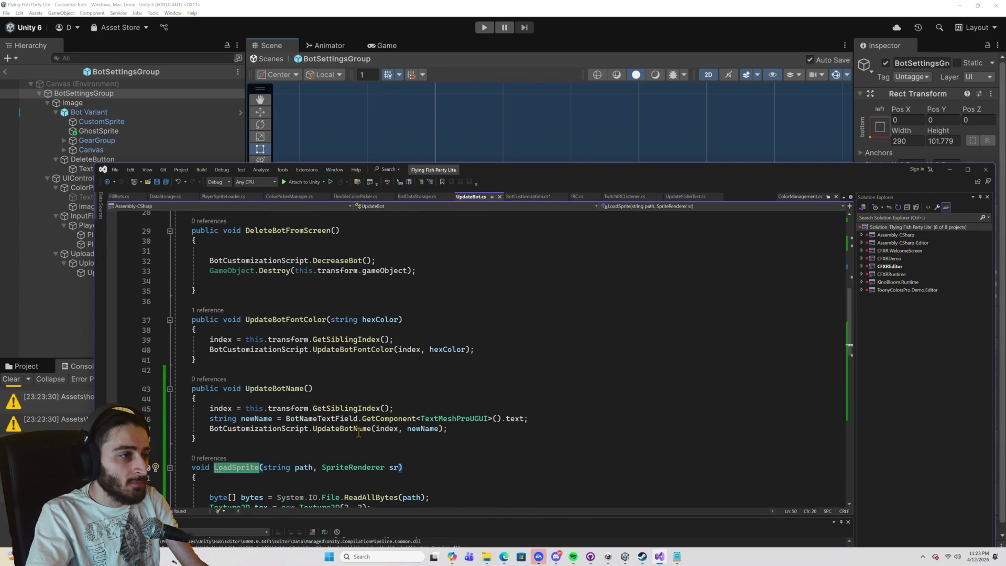
pyautogui.scroll(-14, 359, 433)
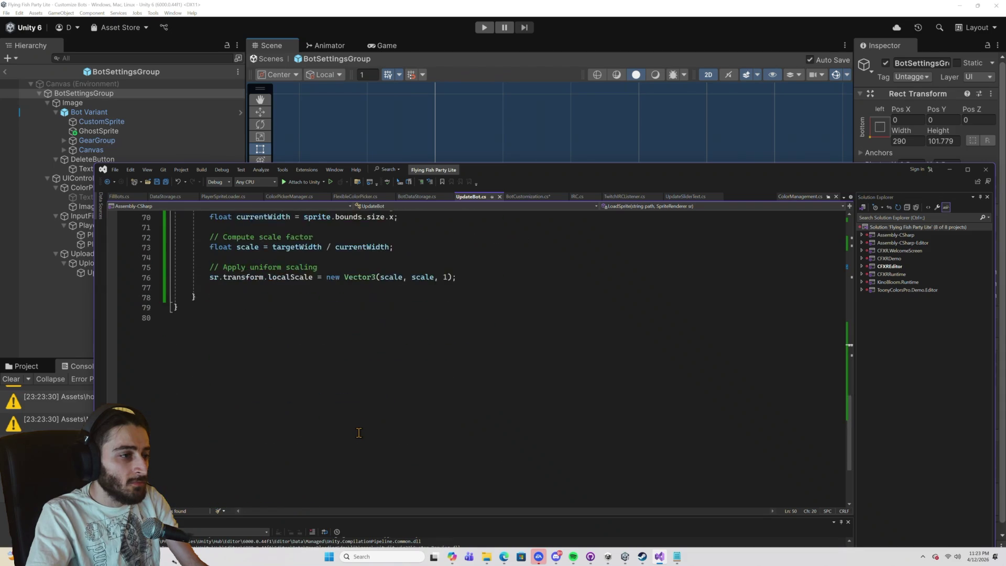
pyautogui.scroll(4, 359, 432)
pyautogui.click(221, 416)
pyautogui.moveTo(221, 417); pyautogui.dragTo(191, 255)
pyautogui.hotkey('ctrl', 'c')
pyautogui.press('Delete')
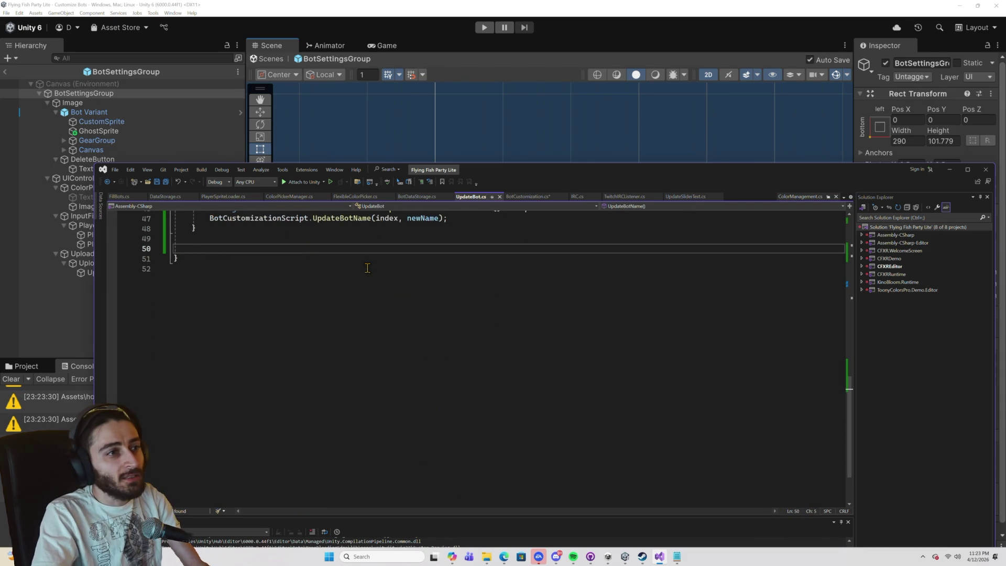
pyautogui.click(526, 197)
# Make line 63 store the bot model's GetComponent<SpriteRenderer>() in a SpriteRenderer variable named sprite.
pyautogui.scroll(-15, 321, 325)
pyautogui.scroll(-2, 321, 330)
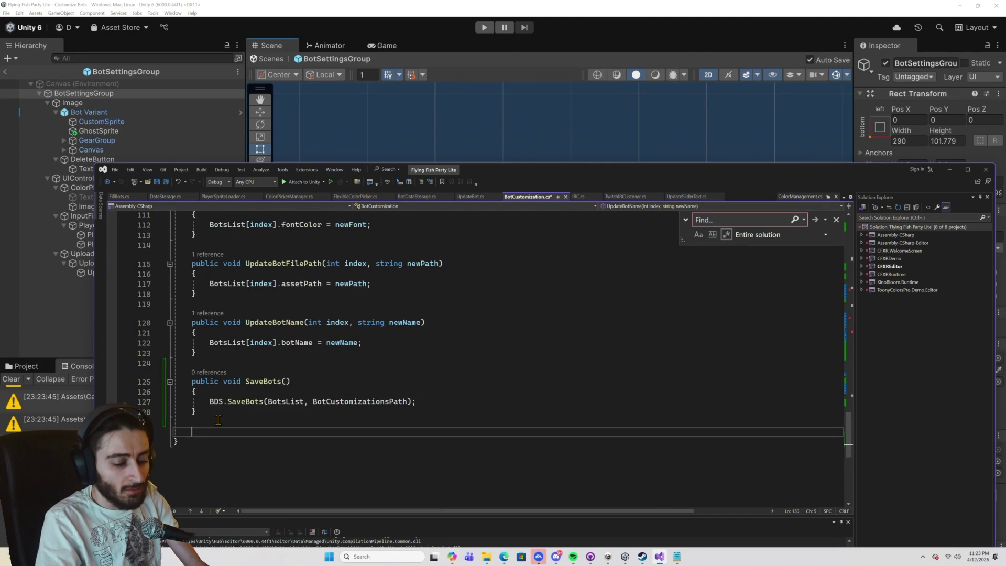
pyautogui.scroll(-6, 223, 417)
pyautogui.scroll(20, 281, 364)
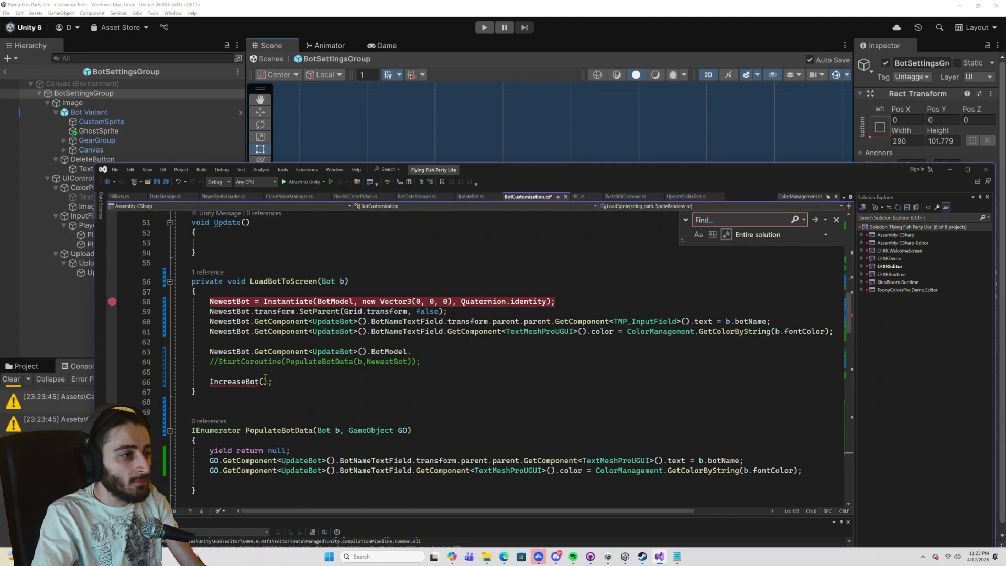
pyautogui.click(413, 351)
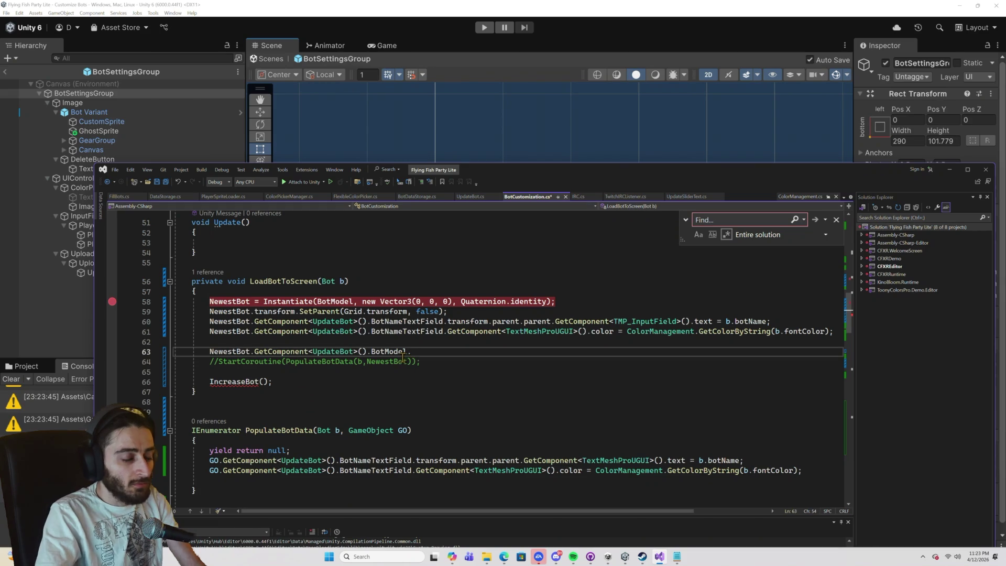
pyautogui.write('.GetComponent')
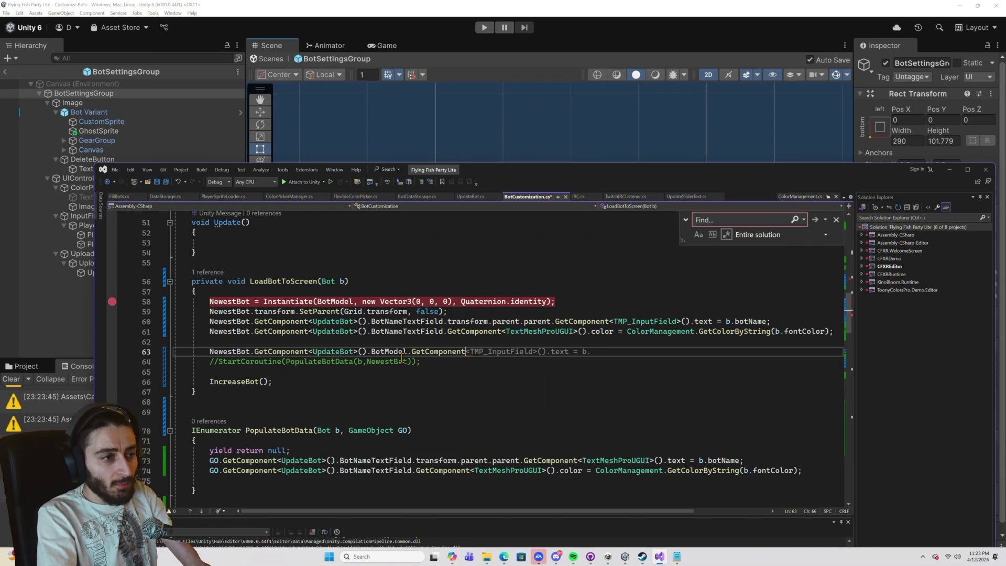
pyautogui.write('<SpriteRenderer')
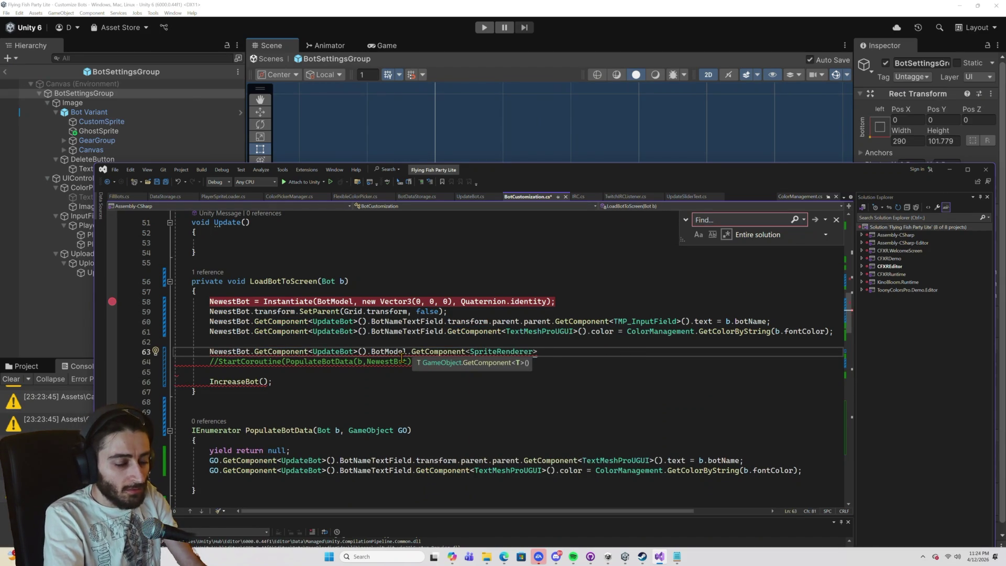
pyautogui.write('>')
pyautogui.write('();')
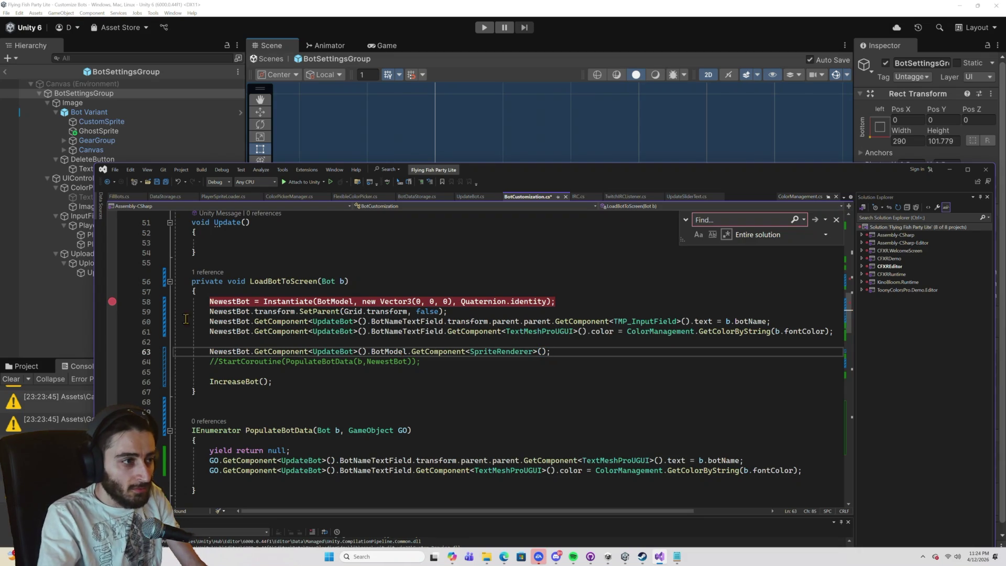
pyautogui.click(210, 351)
pyautogui.write('Sprite Render')
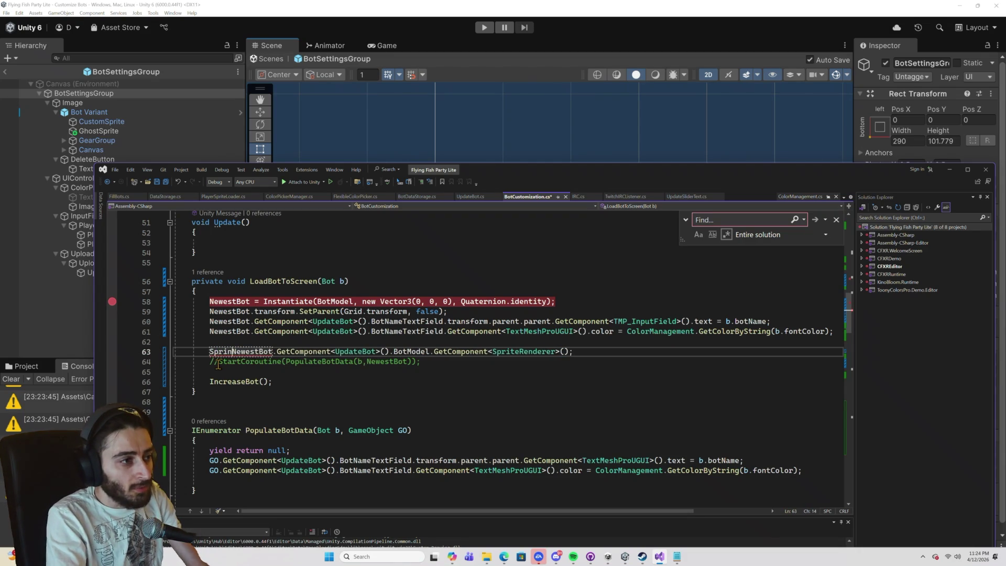
pyautogui.write('e')
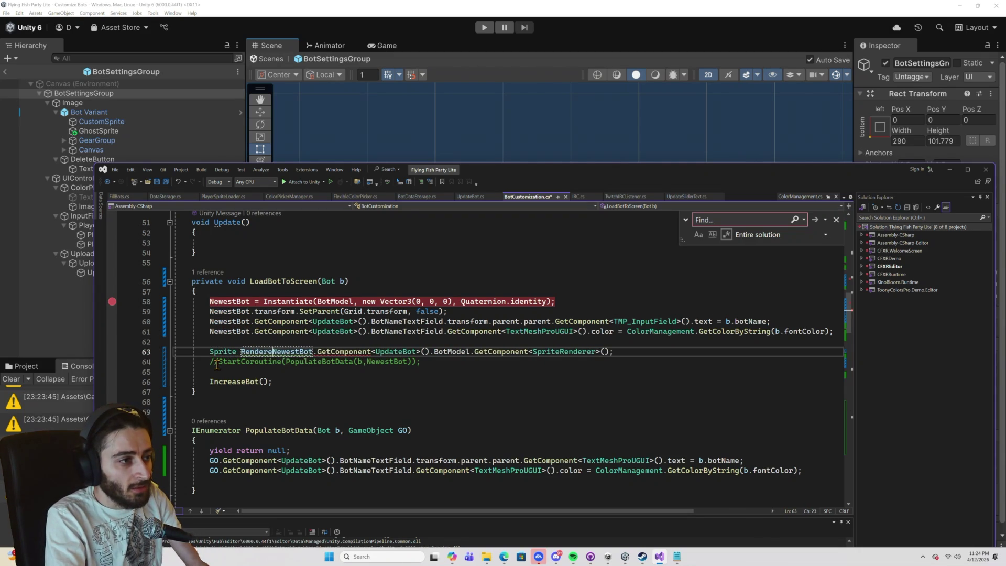
pyautogui.press('BackSpace')
pyautogui.write('r sr')
pyautogui.press('BackSpace')
pyautogui.press('BackSpace')
pyautogui.press('BackSpace')
pyautogui.write('sprite ')
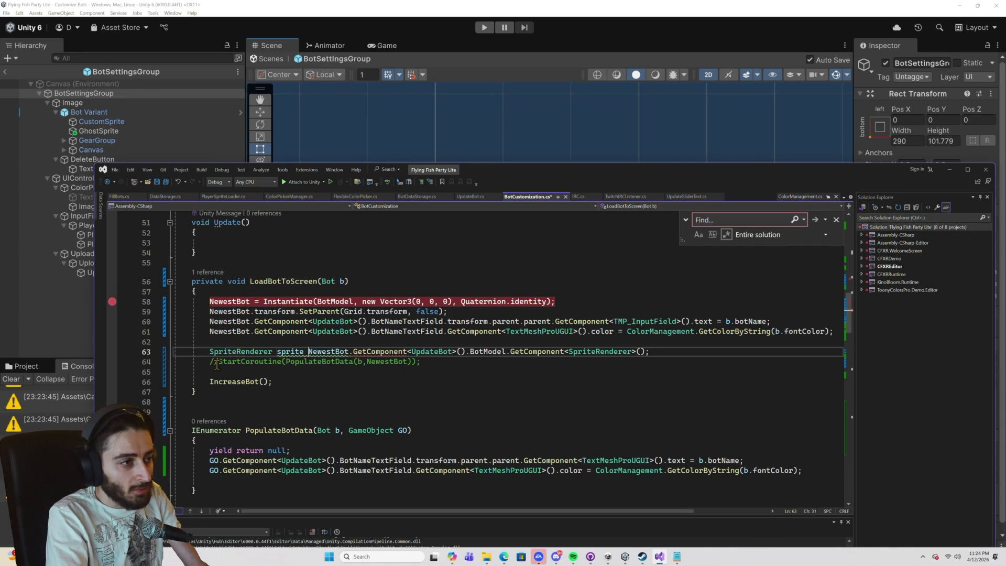
pyautogui.write('=')
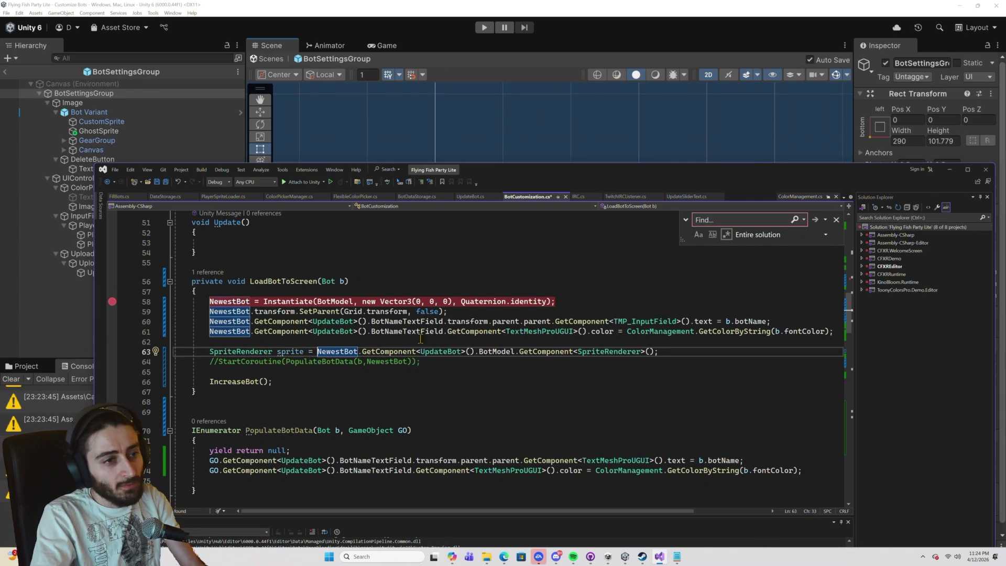
pyautogui.click(657, 354)
pyautogui.write(';')
# Add a new line below with a LoadSprite call, undoing an accidental paste of the method.
pyautogui.press('Return')
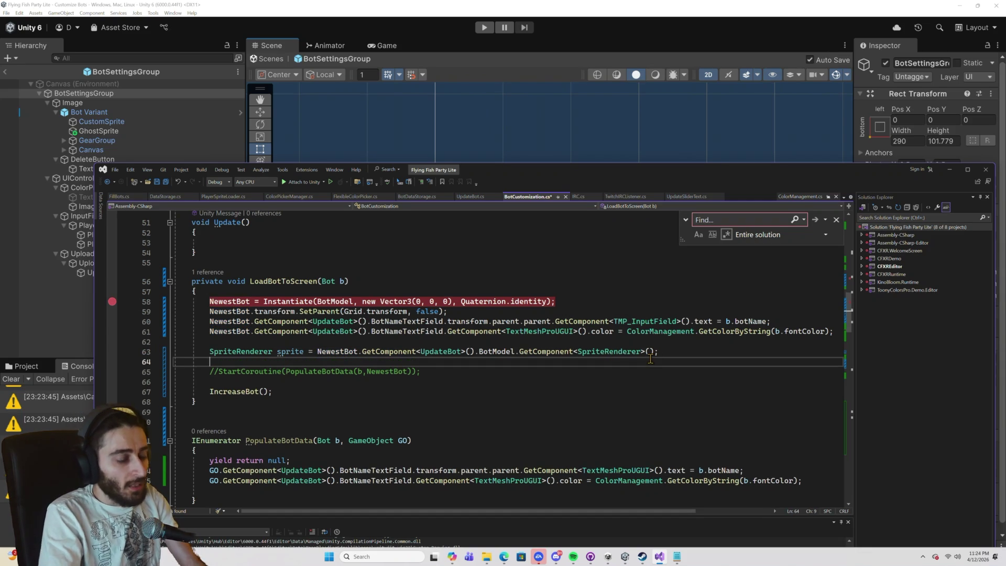
pyautogui.write('Load')
pyautogui.press('Down')
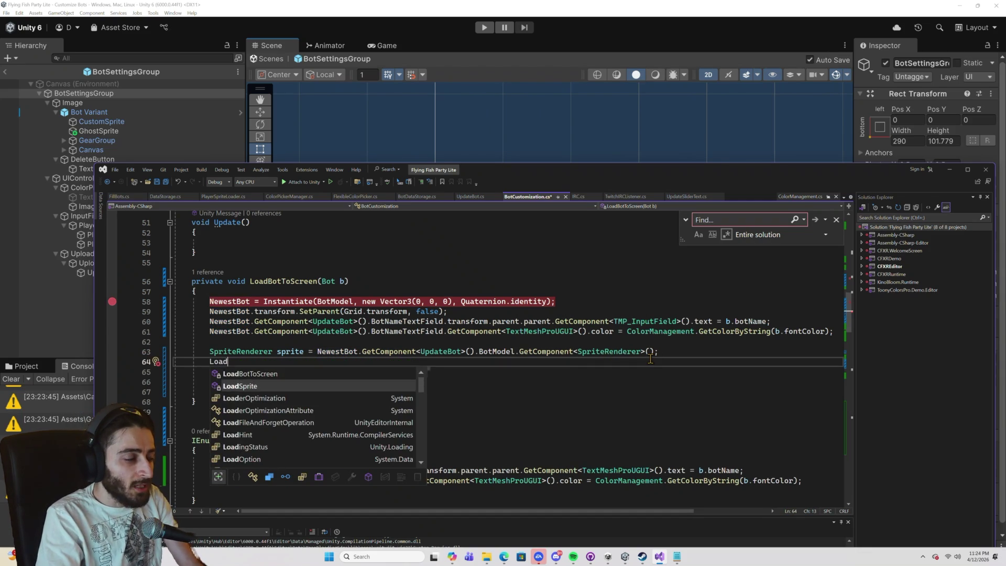
pyautogui.press('Tab')
pyautogui.hotkey('ctrl', 'v')
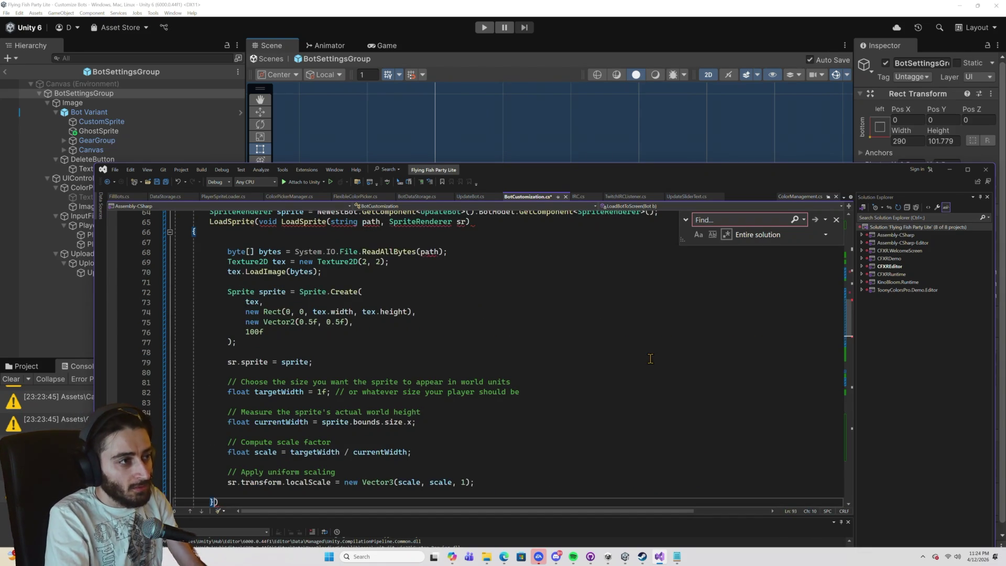
pyautogui.scroll(4, 402, 302)
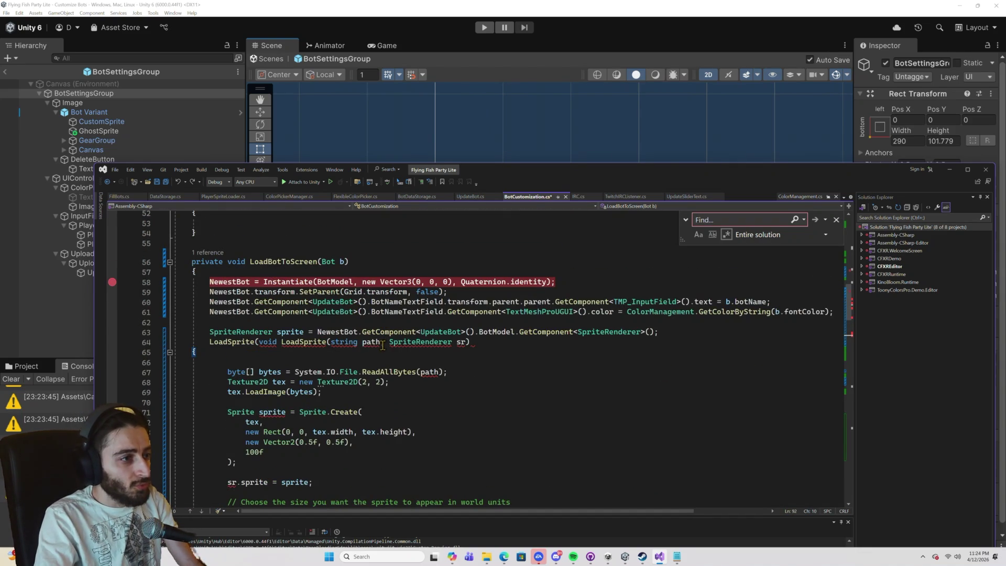
pyautogui.hotkey('ctrl', 'k')
pyautogui.hotkey('ctrl', 'd')
pyautogui.hotkey('ctrl', 'z')
pyautogui.hotkey('ctrl', 'z')
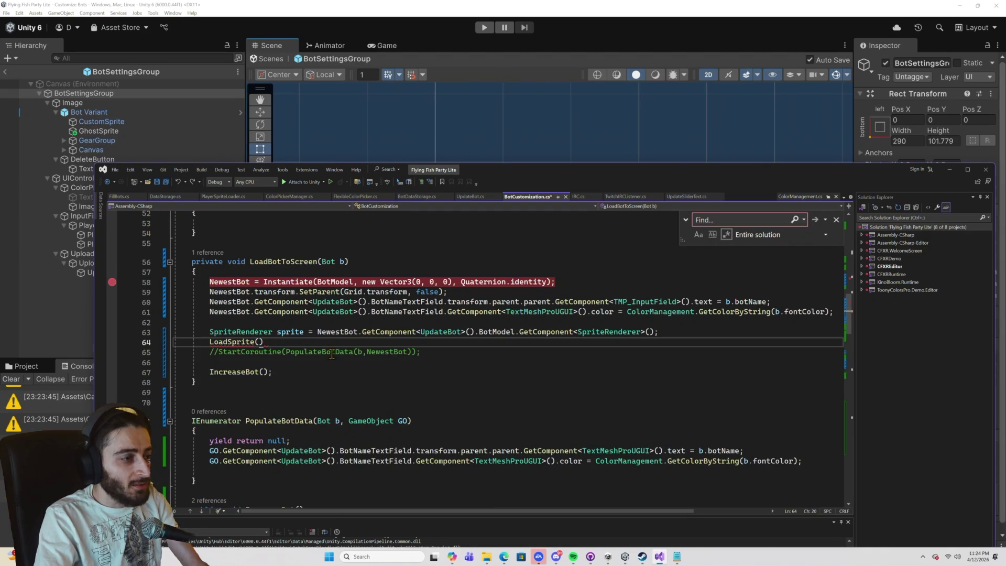
# Complete the call as LoadSprite(b.assetPath, sprite); and start the game in Unity to test it.
pyautogui.click(293, 332)
pyautogui.click(260, 342)
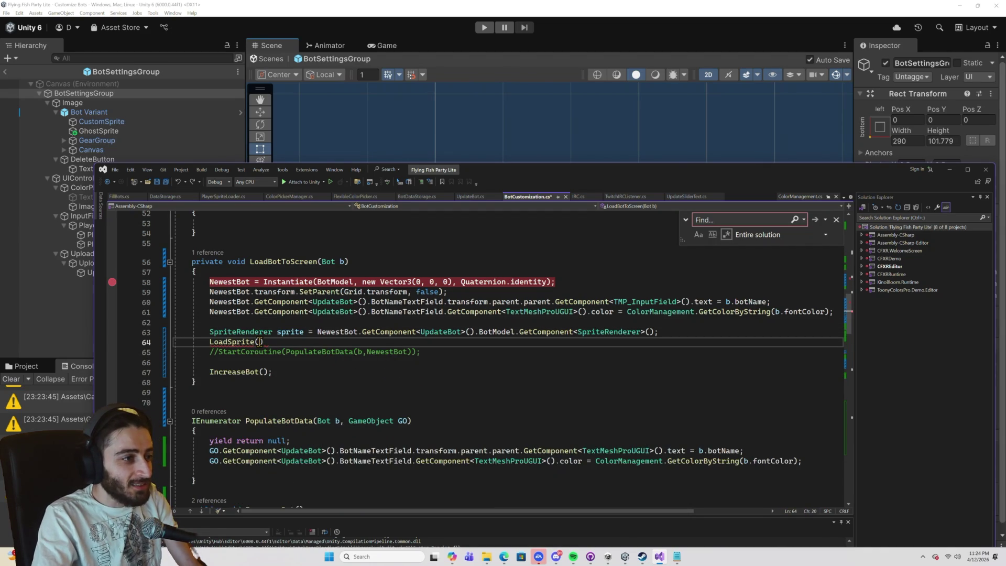
pyautogui.write('b.f')
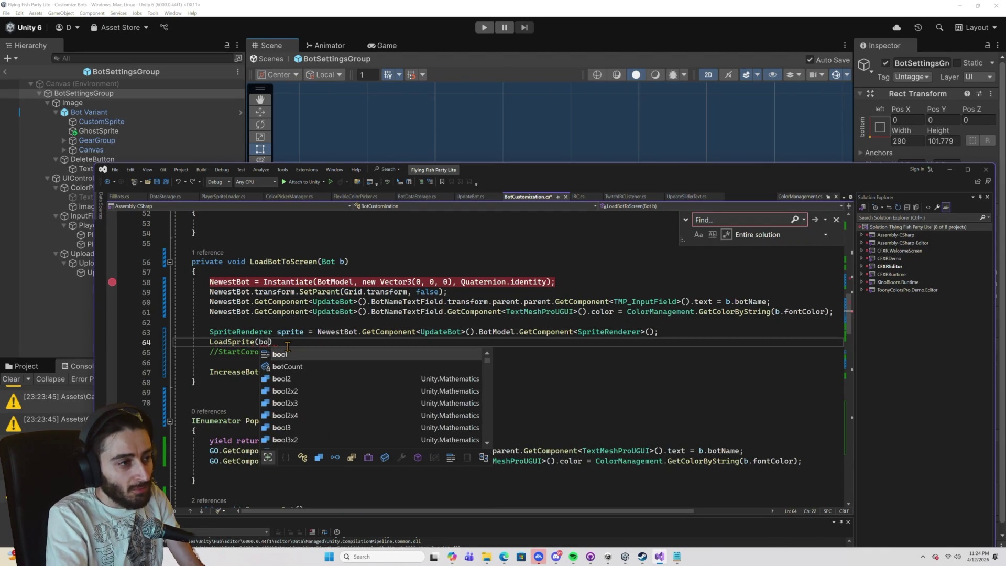
pyautogui.write('il')
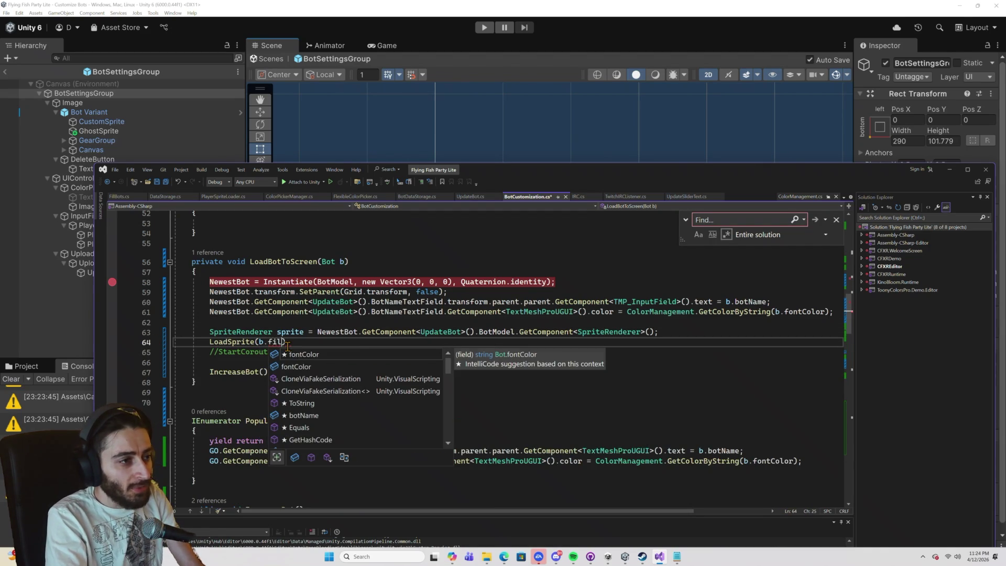
pyautogui.press('BackSpace')
pyautogui.press('BackSpace')
pyautogui.press('BackSpace')
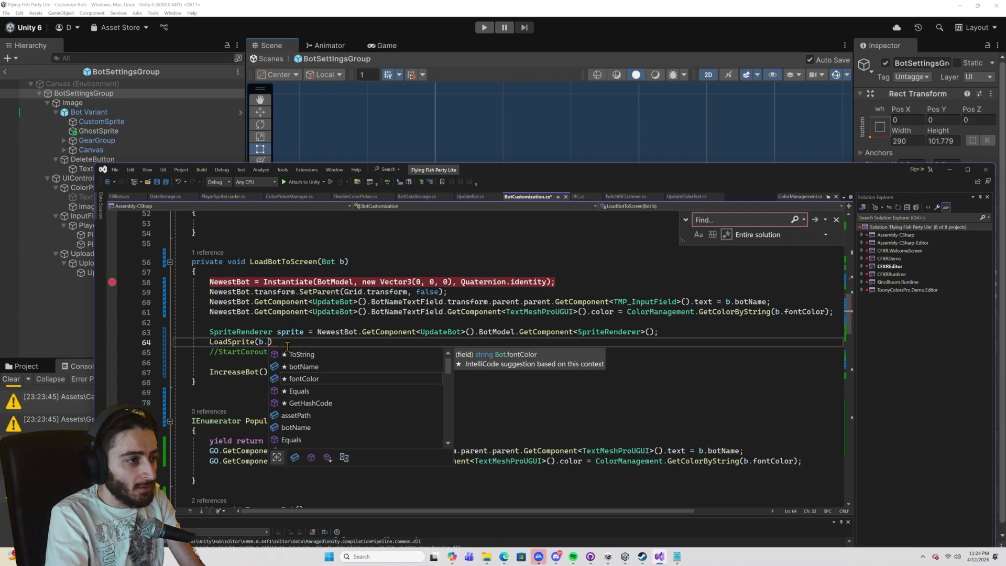
pyautogui.write('p')
pyautogui.press('Tab')
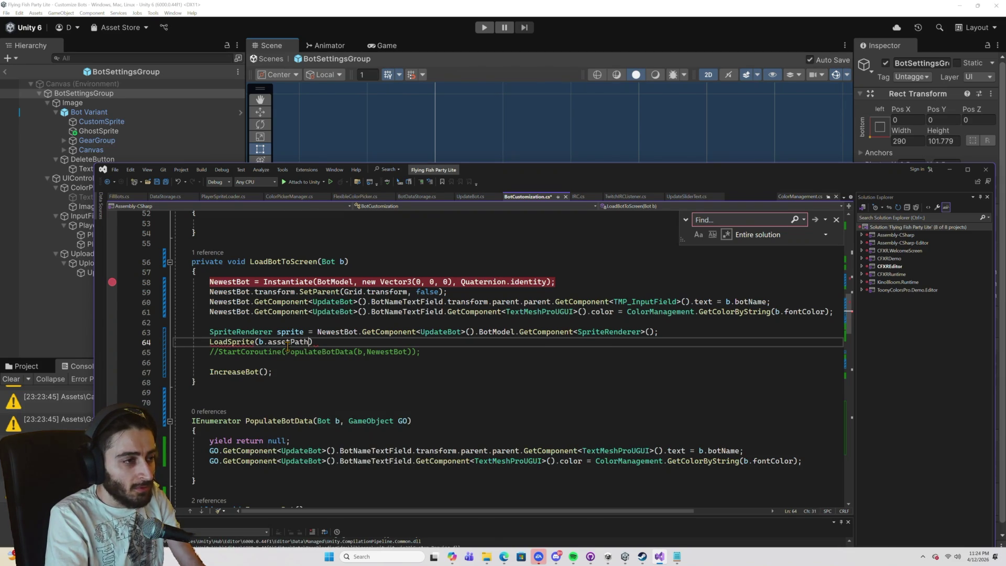
pyautogui.write(', sprite);')
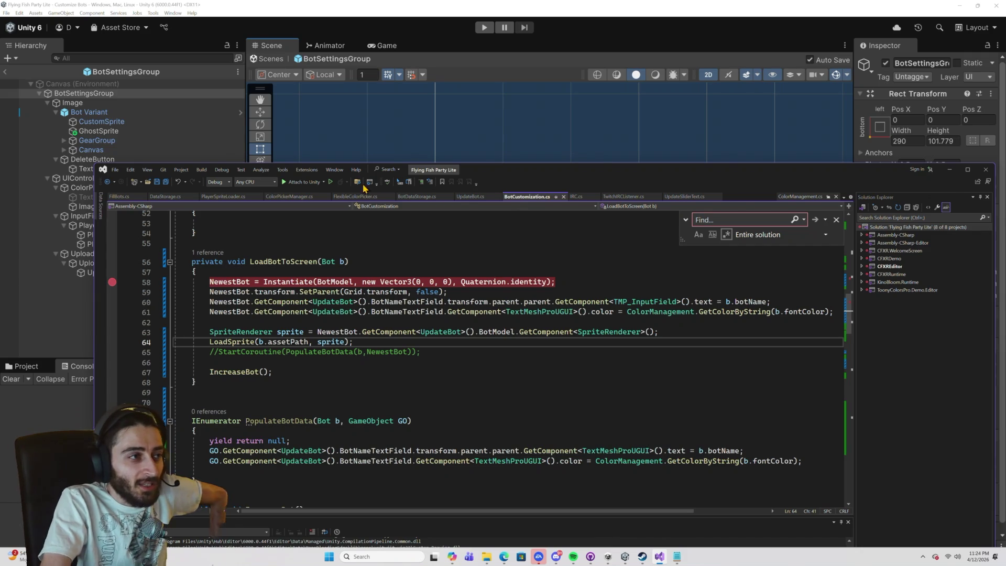
pyautogui.click(482, 27)
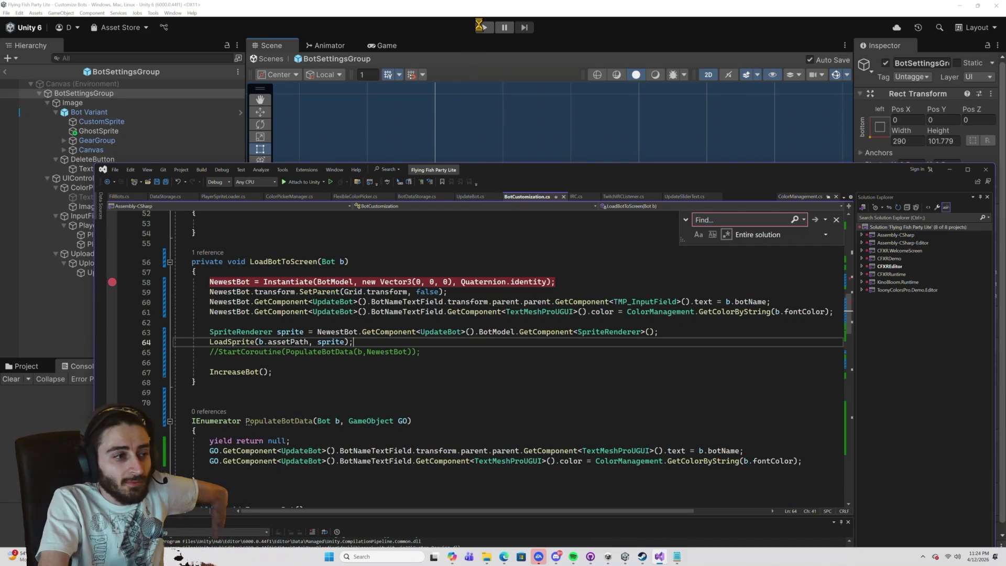
pyautogui.click(483, 27)
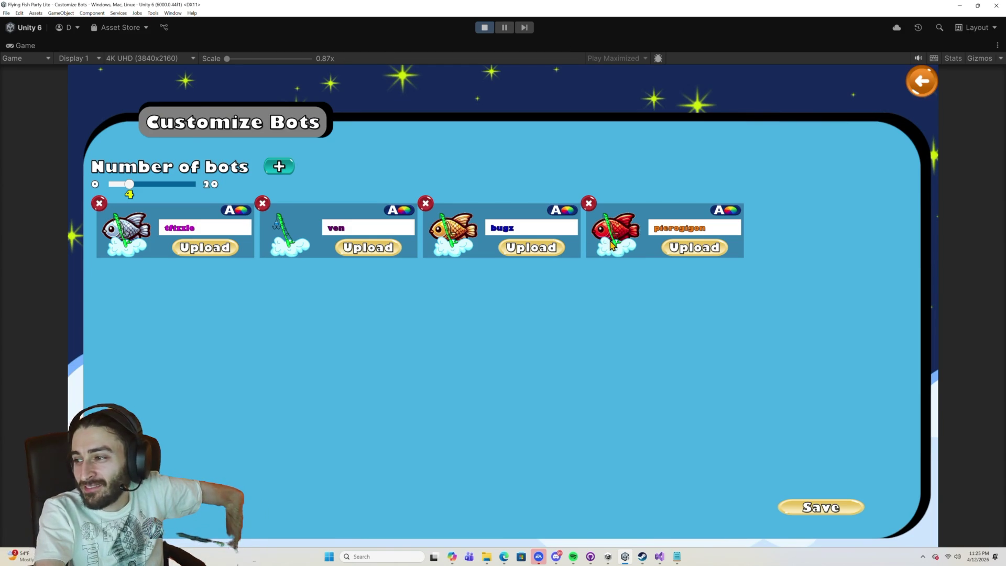
# Upload the 'image' file as pierogigon's sprite via the fourth bot's Upload button.
pyautogui.click(692, 248)
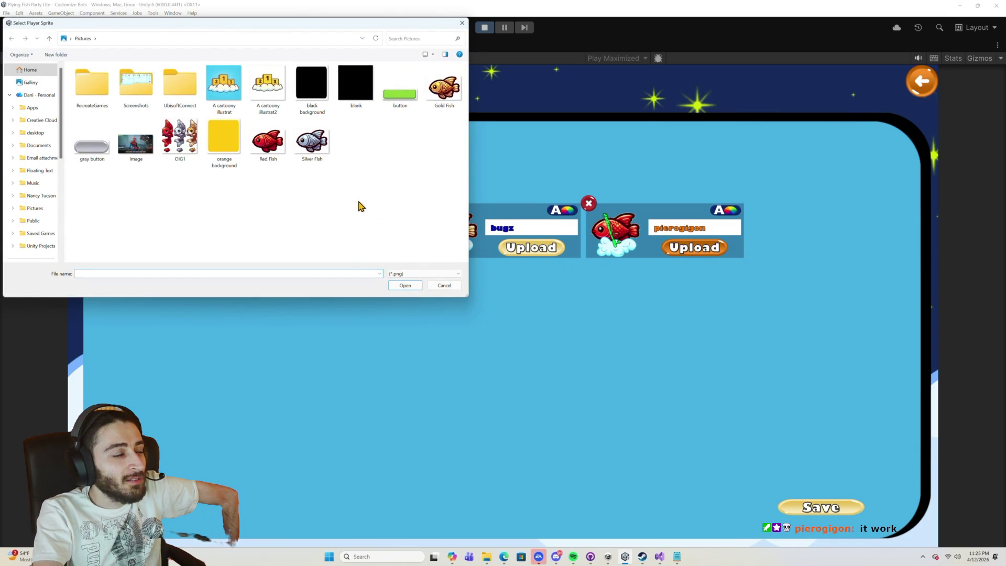
pyautogui.doubleClick(152, 150)
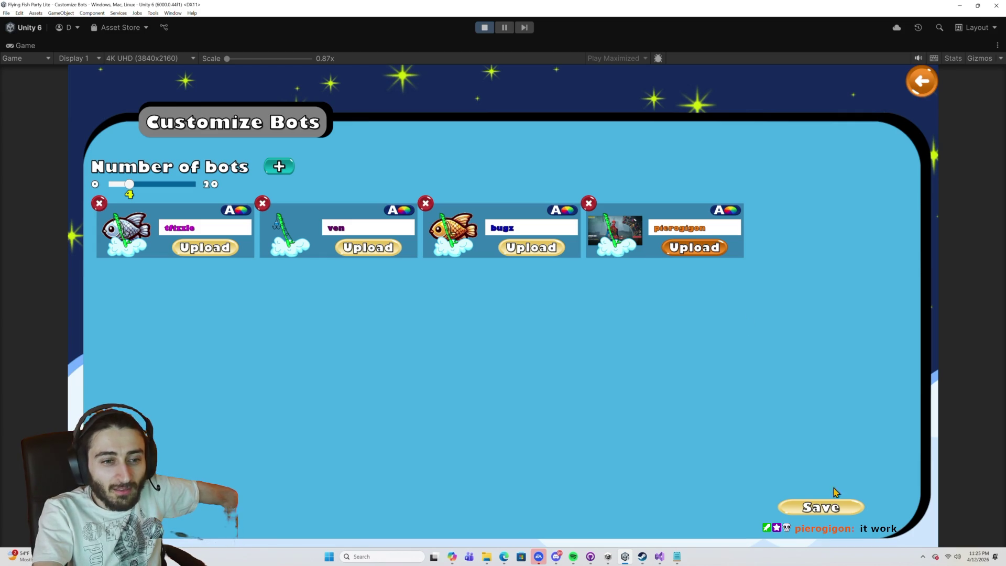
# Stop Play mode with pierogigon showing the uploaded photo and return to the editor.
pyautogui.click(484, 27)
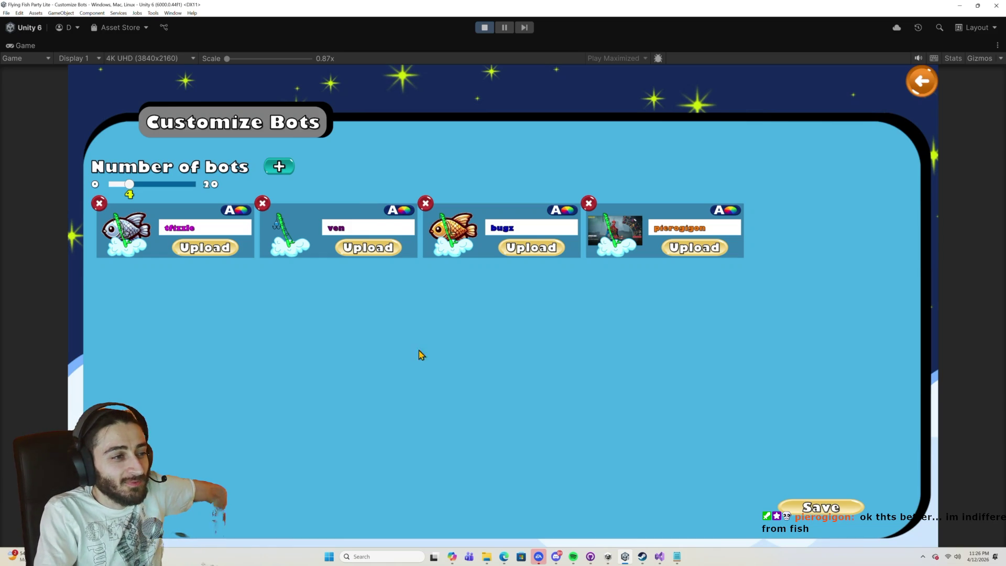
pyautogui.click(485, 28)
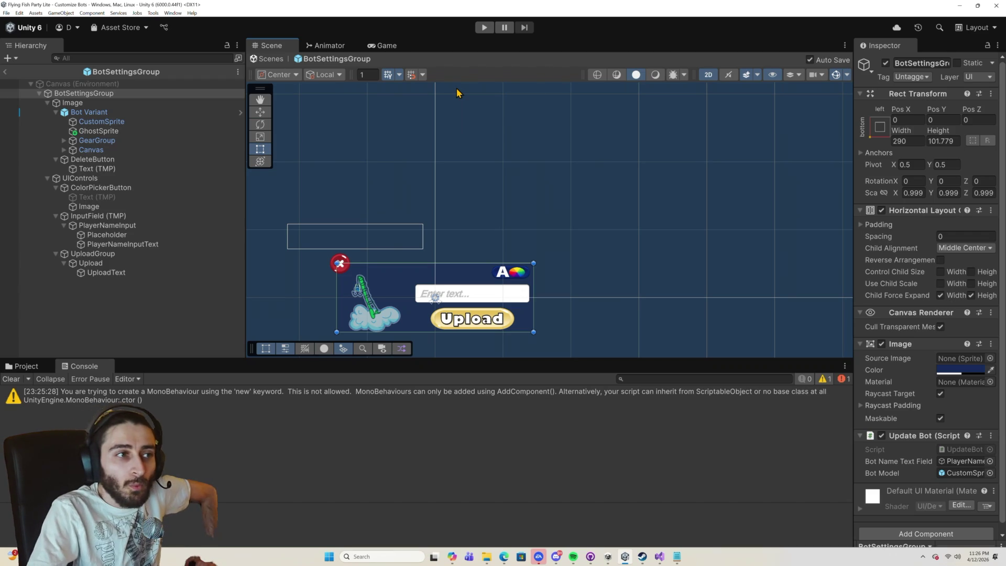
# Rerun the game, set Number of bots to 3 in Settings, and enter the Classic lobby.
pyautogui.click(482, 28)
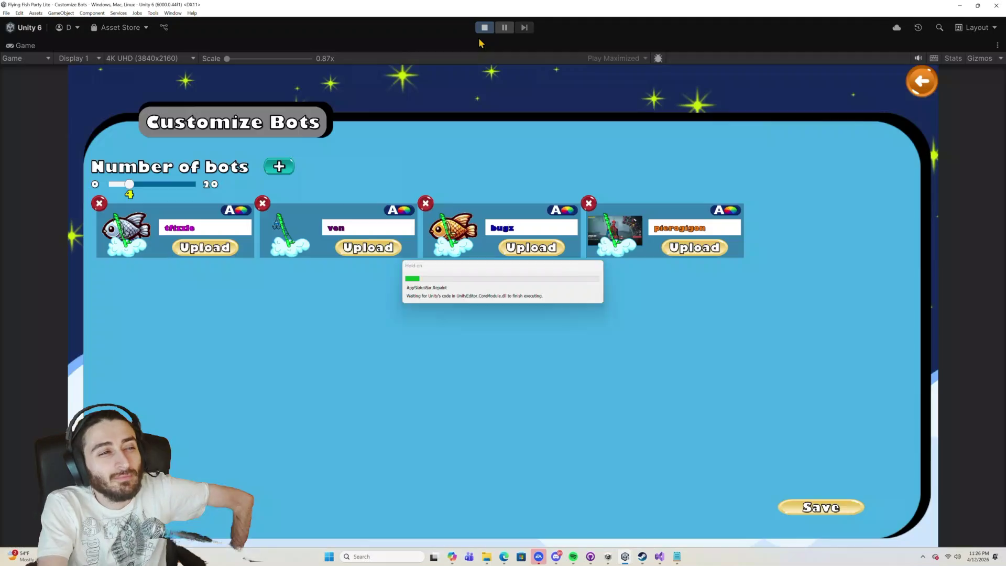
pyautogui.click(922, 80)
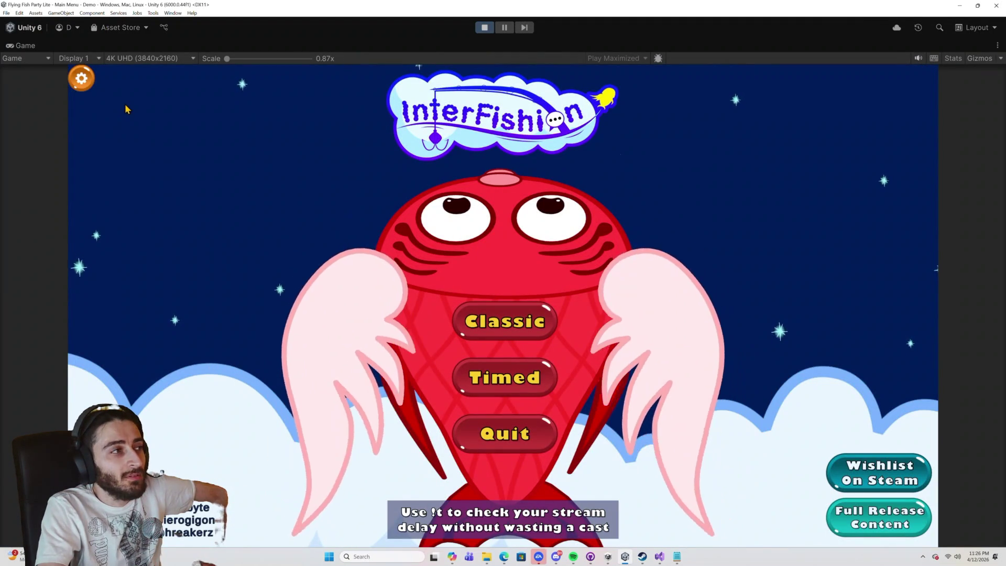
pyautogui.click(86, 85)
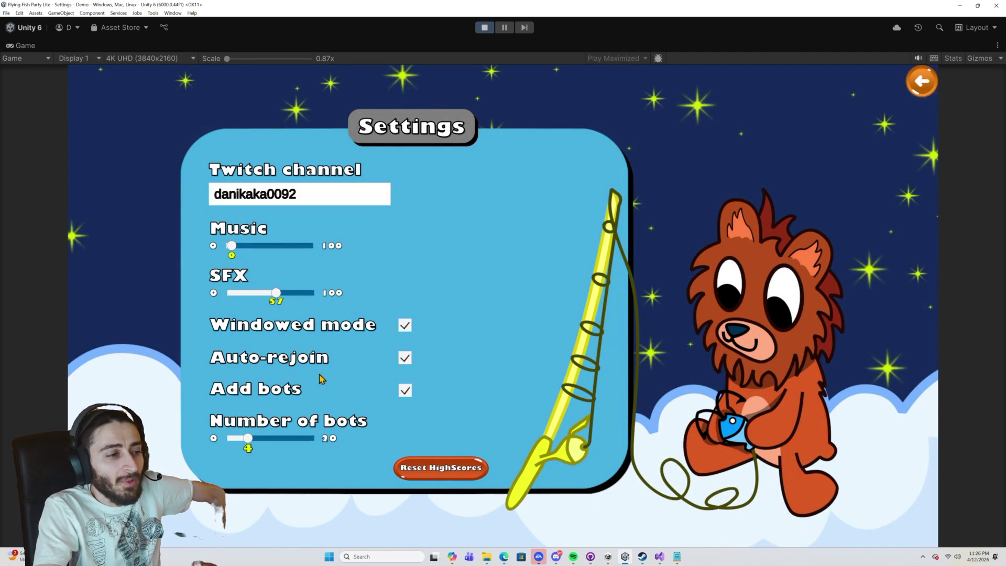
pyautogui.moveTo(248, 443); pyautogui.dragTo(244, 443)
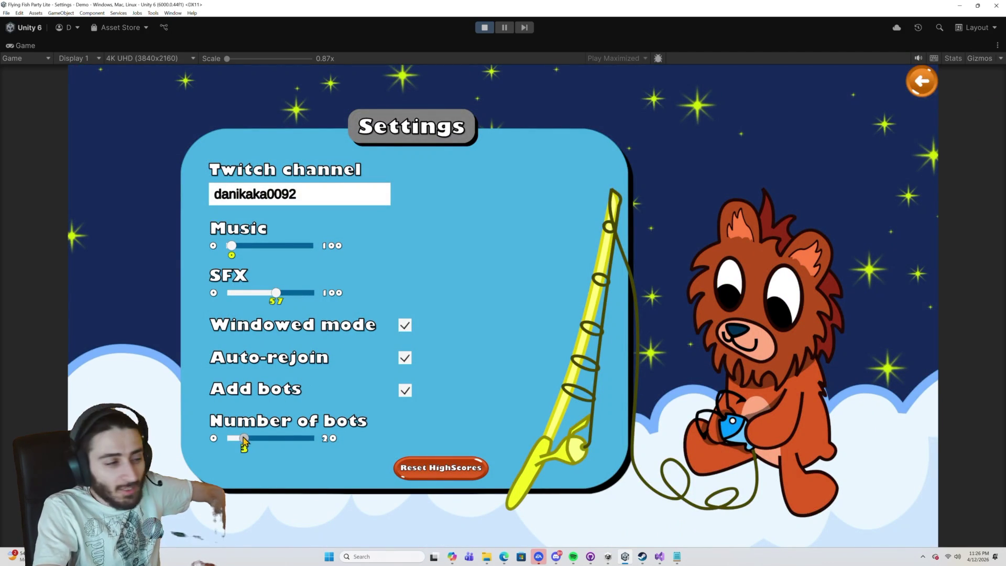
pyautogui.click(927, 80)
pyautogui.click(496, 321)
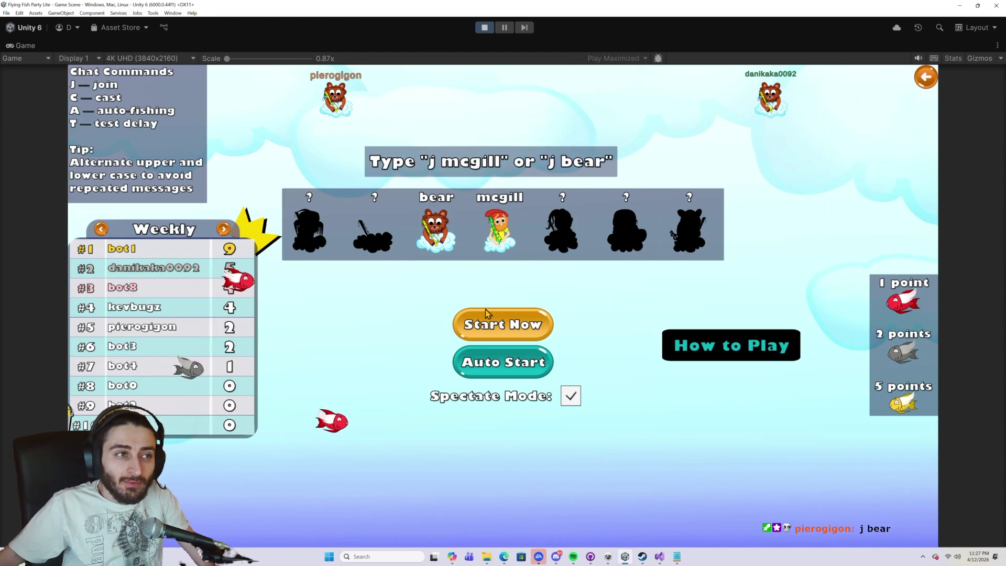
pyautogui.click(480, 314)
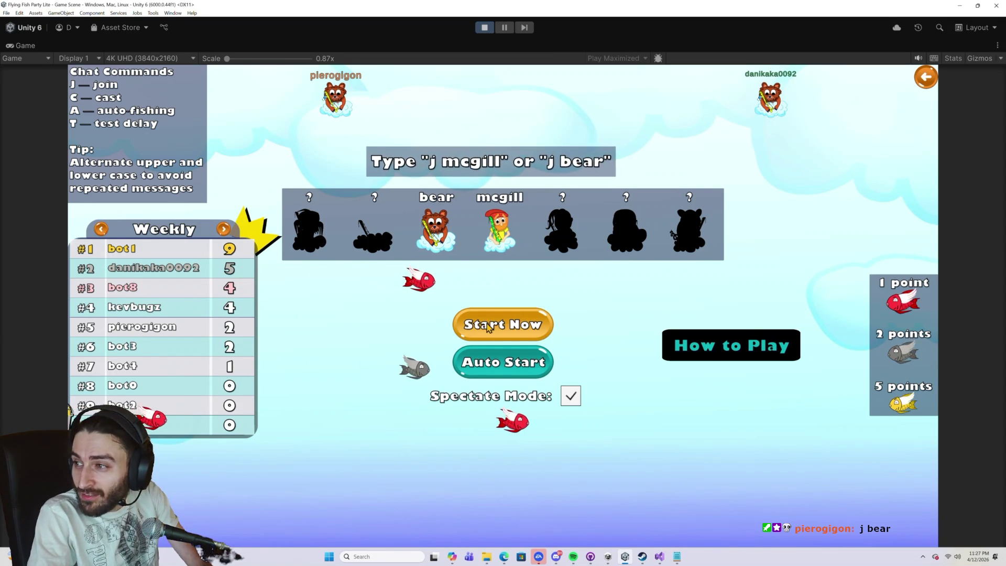
# Start the Classic fishing round, play to the winners' podium, then return to the main menu.
pyautogui.click(487, 325)
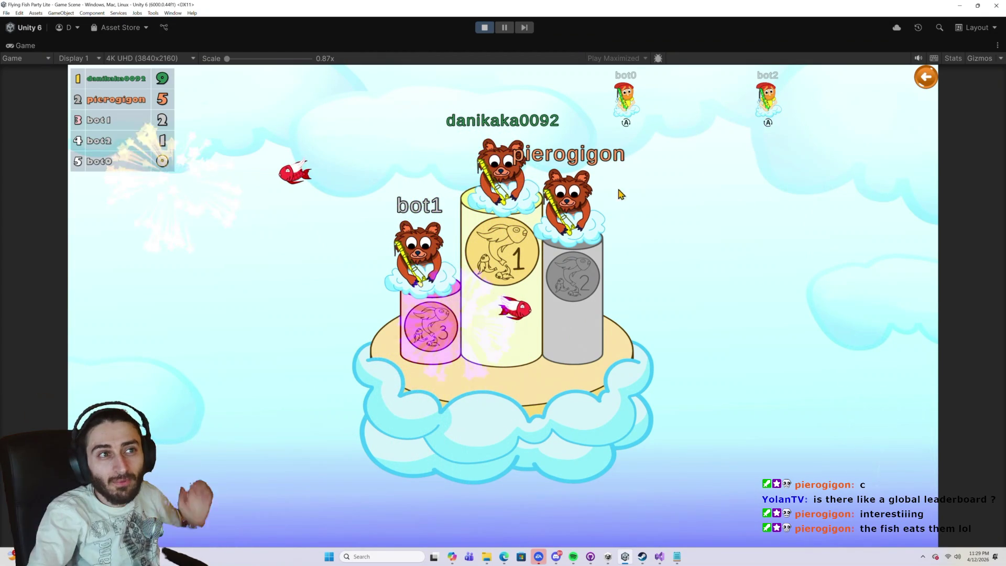
pyautogui.click(928, 82)
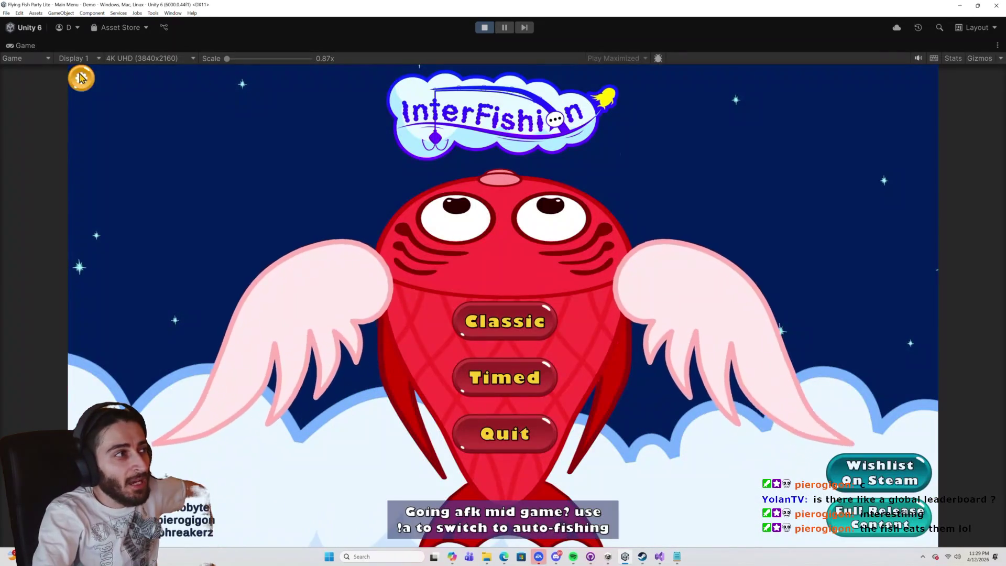
# Check the Twitch channel setting, go back into the Classic lobby, and start the next fishing round.
pyautogui.click(81, 76)
pyautogui.click(320, 198)
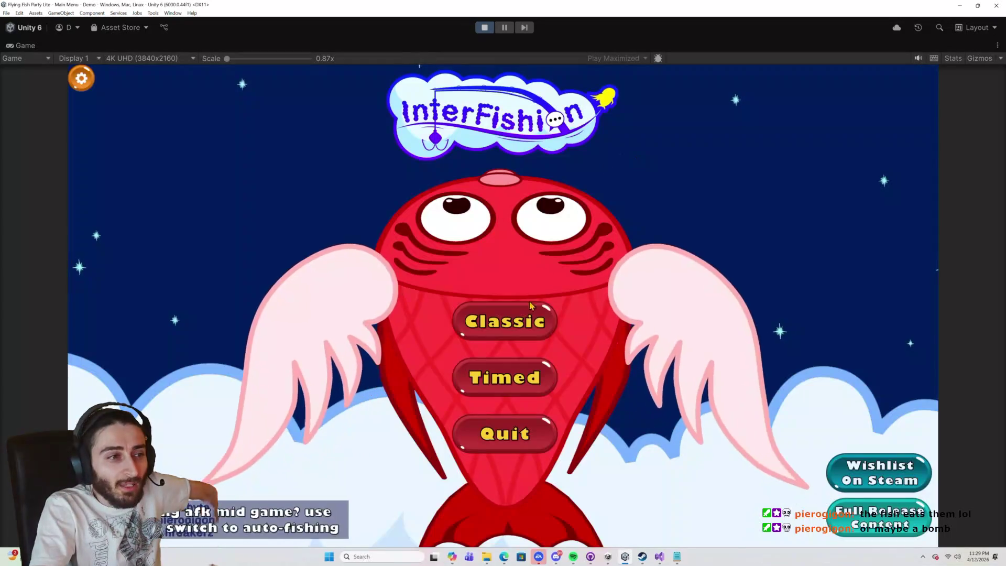
pyautogui.click(521, 319)
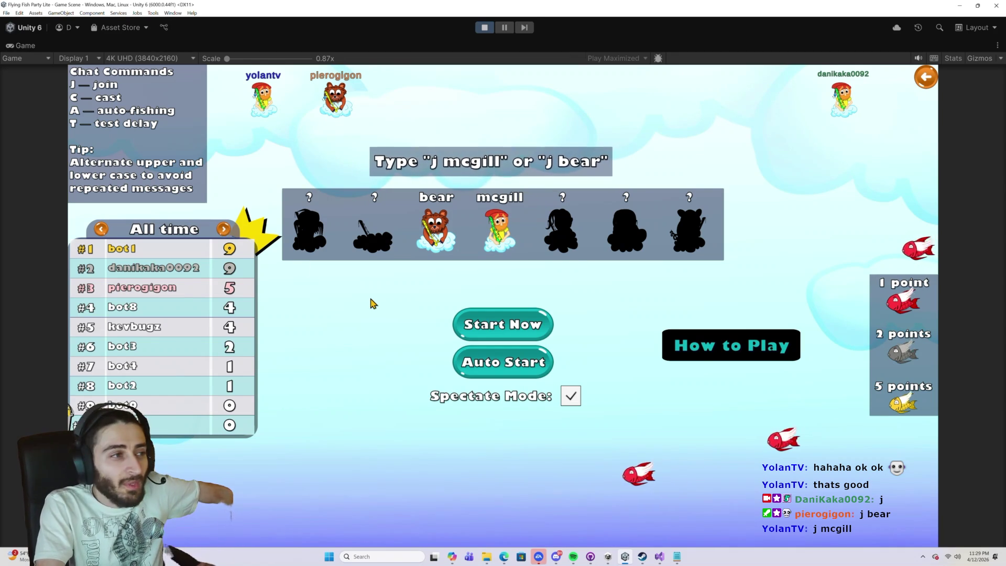
pyautogui.click(498, 334)
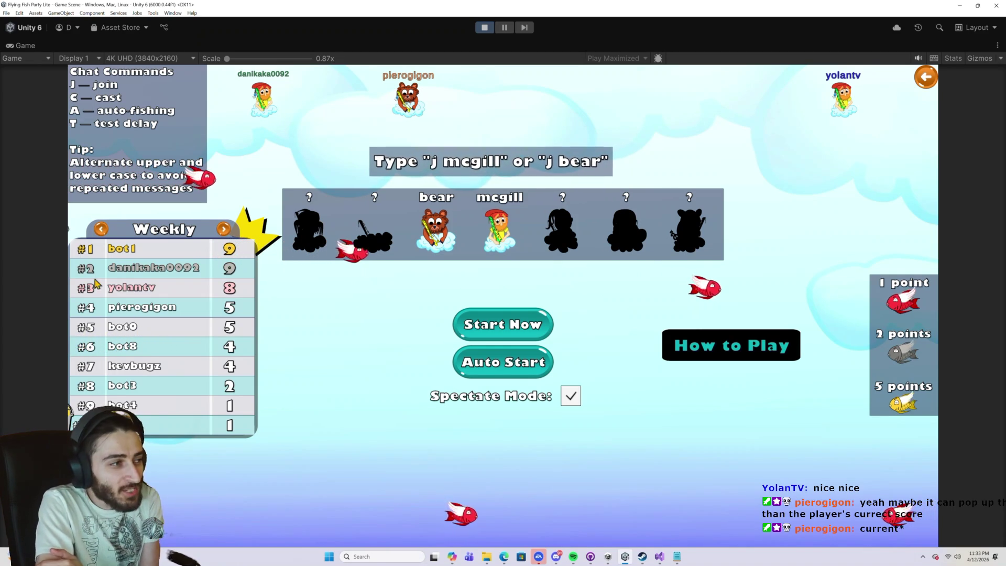
# Cycle the leaderboard through Monthly, All time, Weekly and Monthly again, then exit Play mode.
pyautogui.click(223, 230)
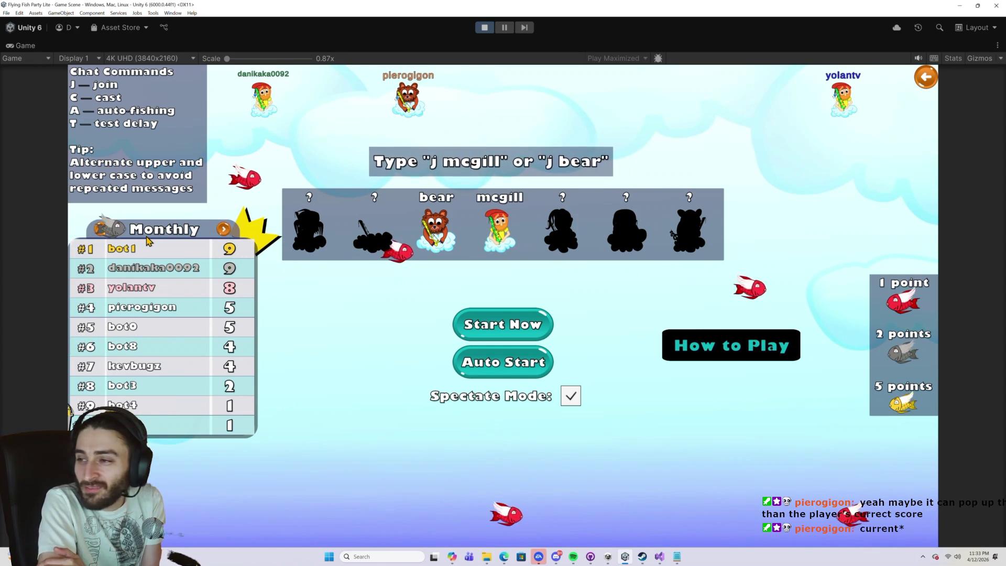
pyautogui.click(223, 231)
pyautogui.click(223, 231)
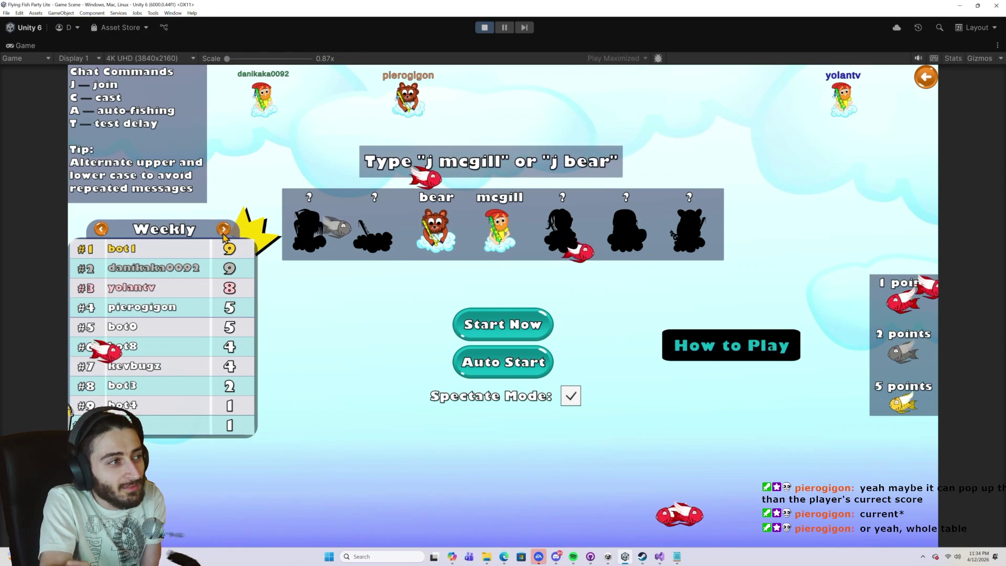
pyautogui.click(224, 234)
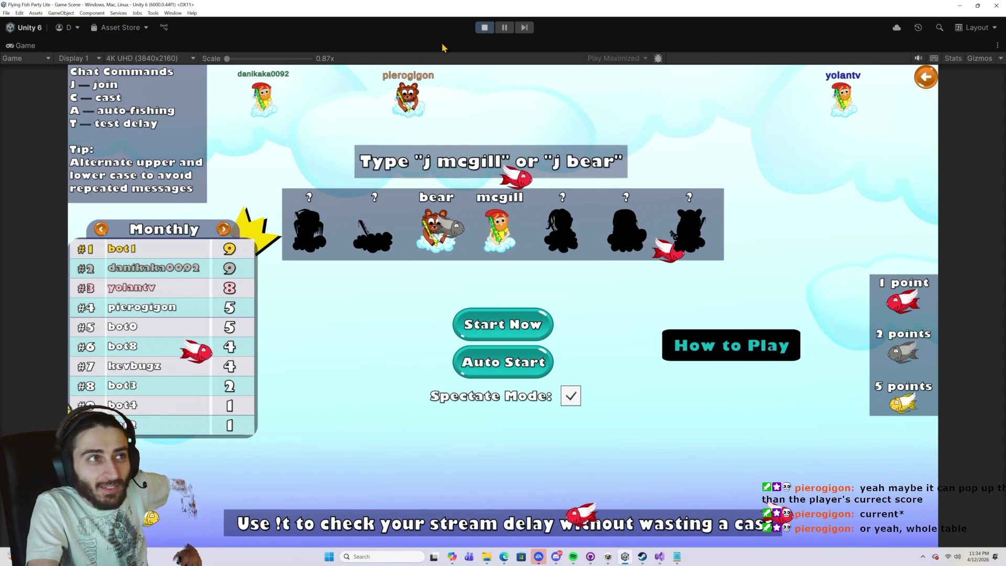
pyautogui.click(483, 28)
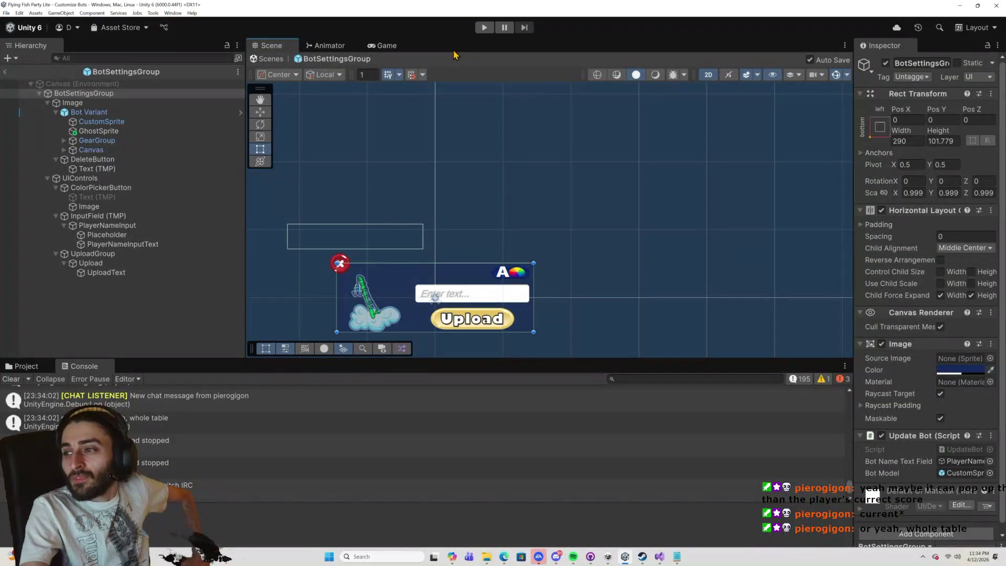